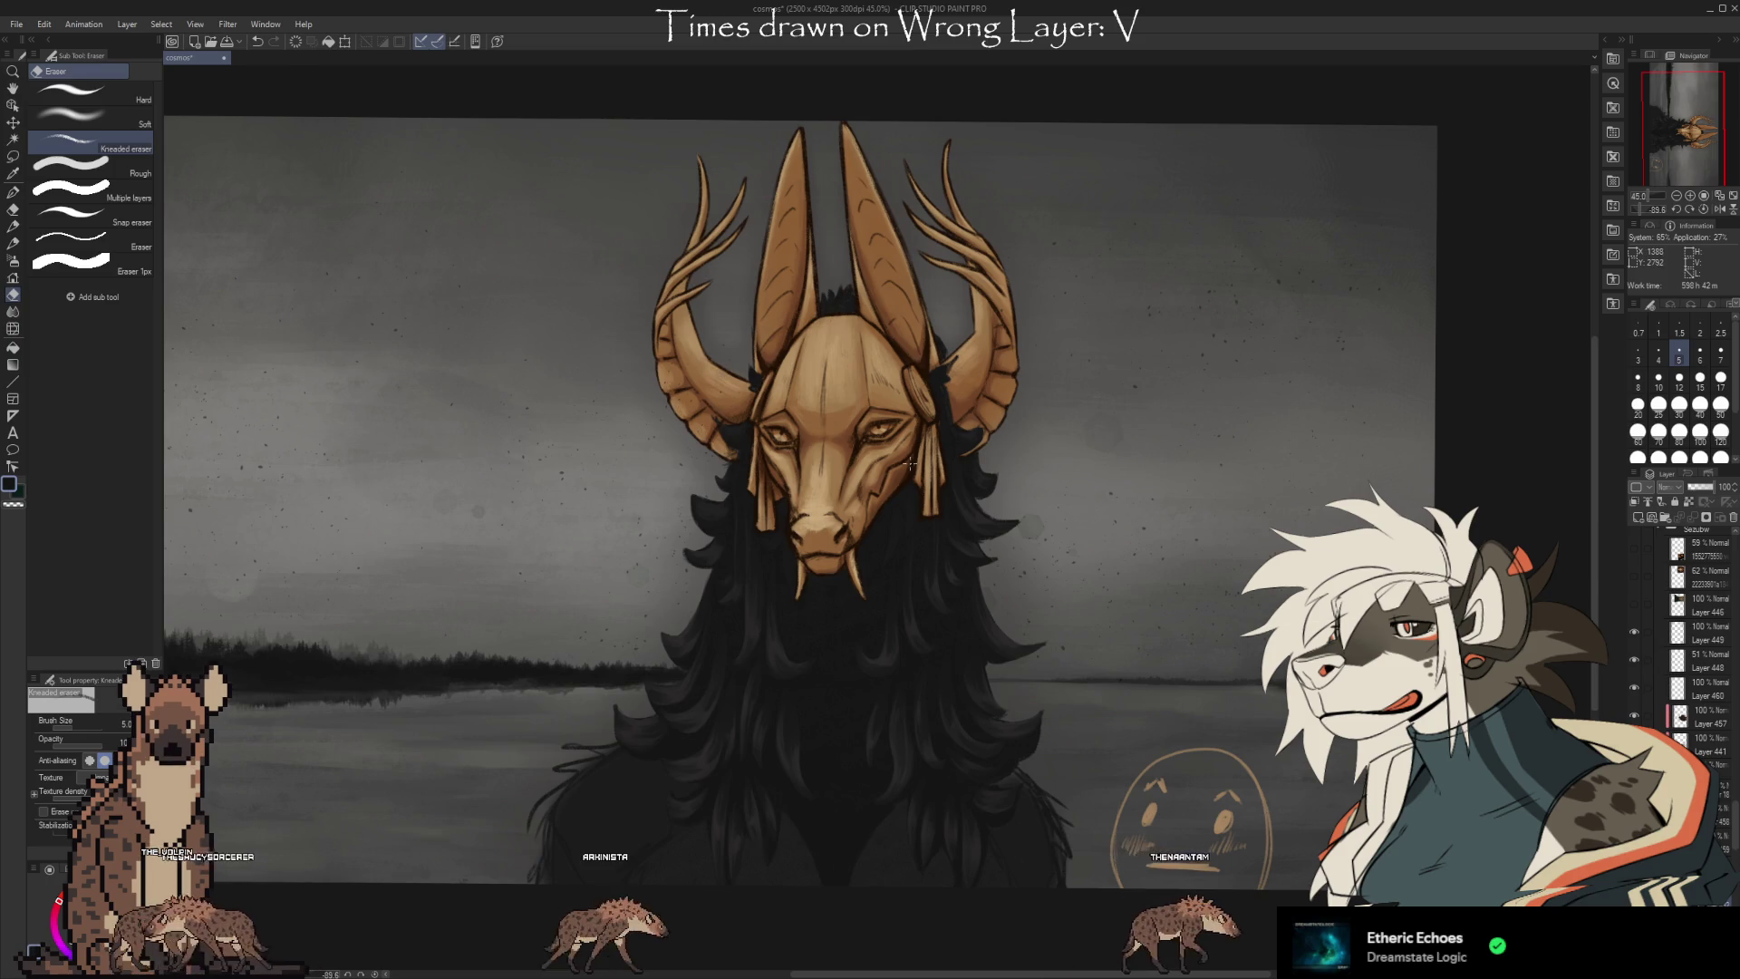
Zoom the canvas from 45% to about 80%, centred on the horned skull mask.
scroll(910, 463, "up", 5)
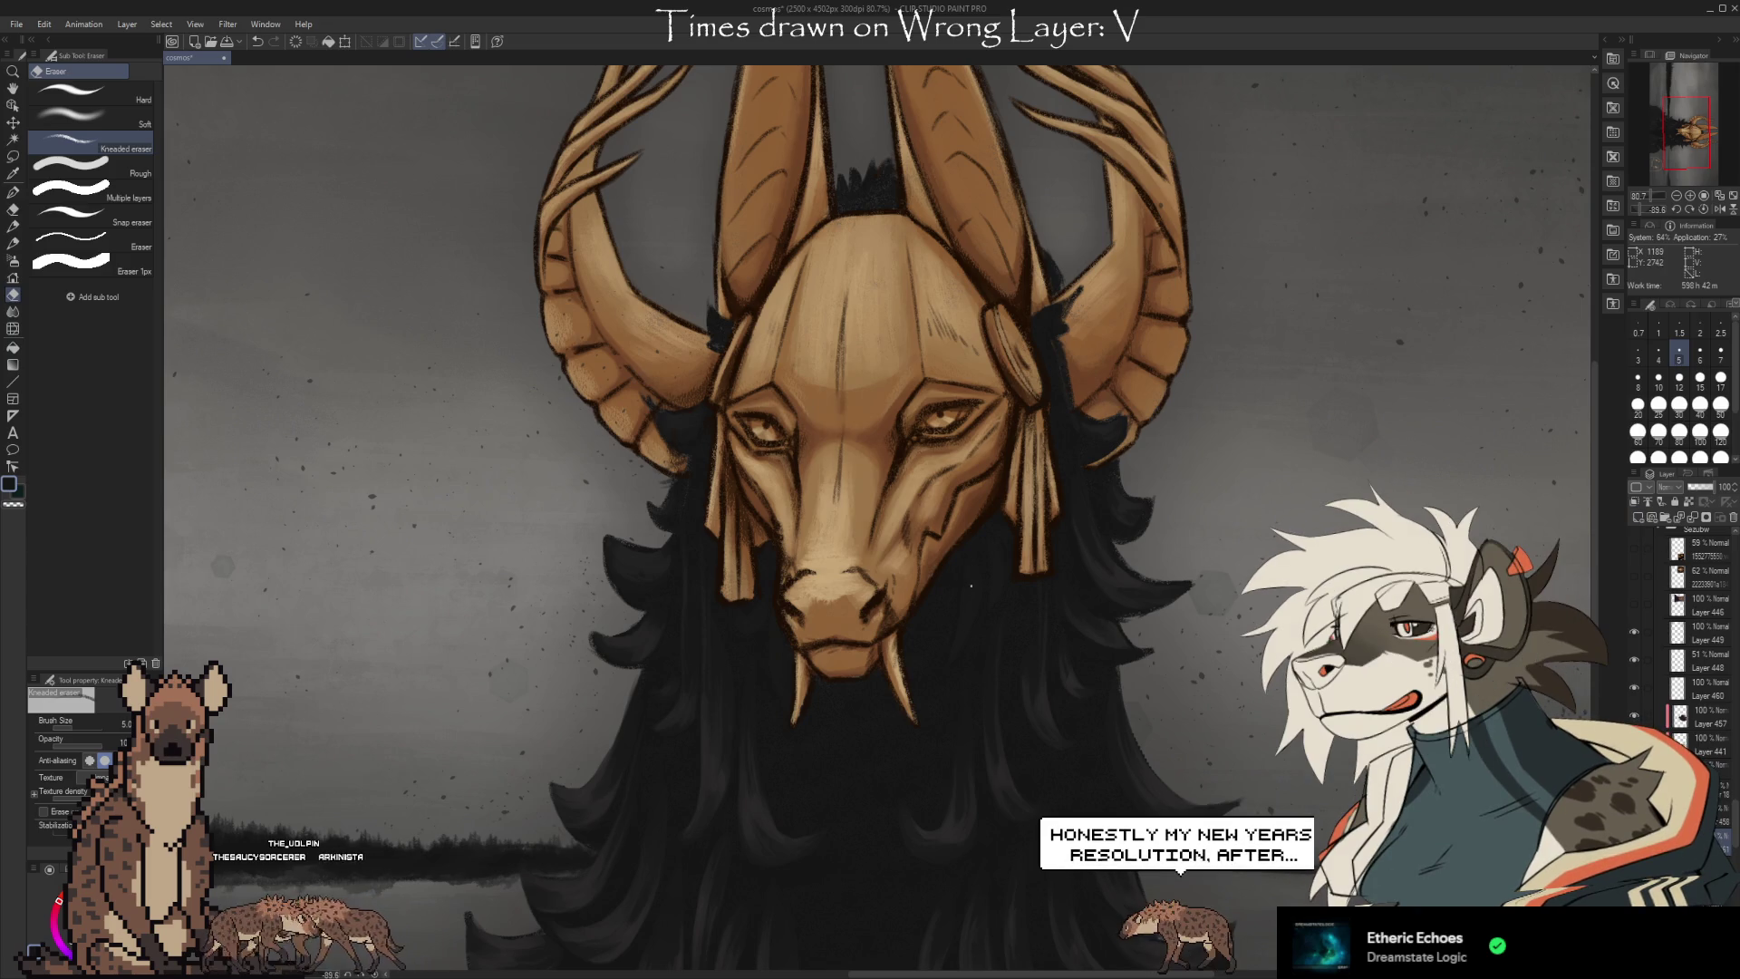
On Layer 460, sample tan from the mask's face and shade it with Kyle's Real Oils brush.
key("b")
key("b")
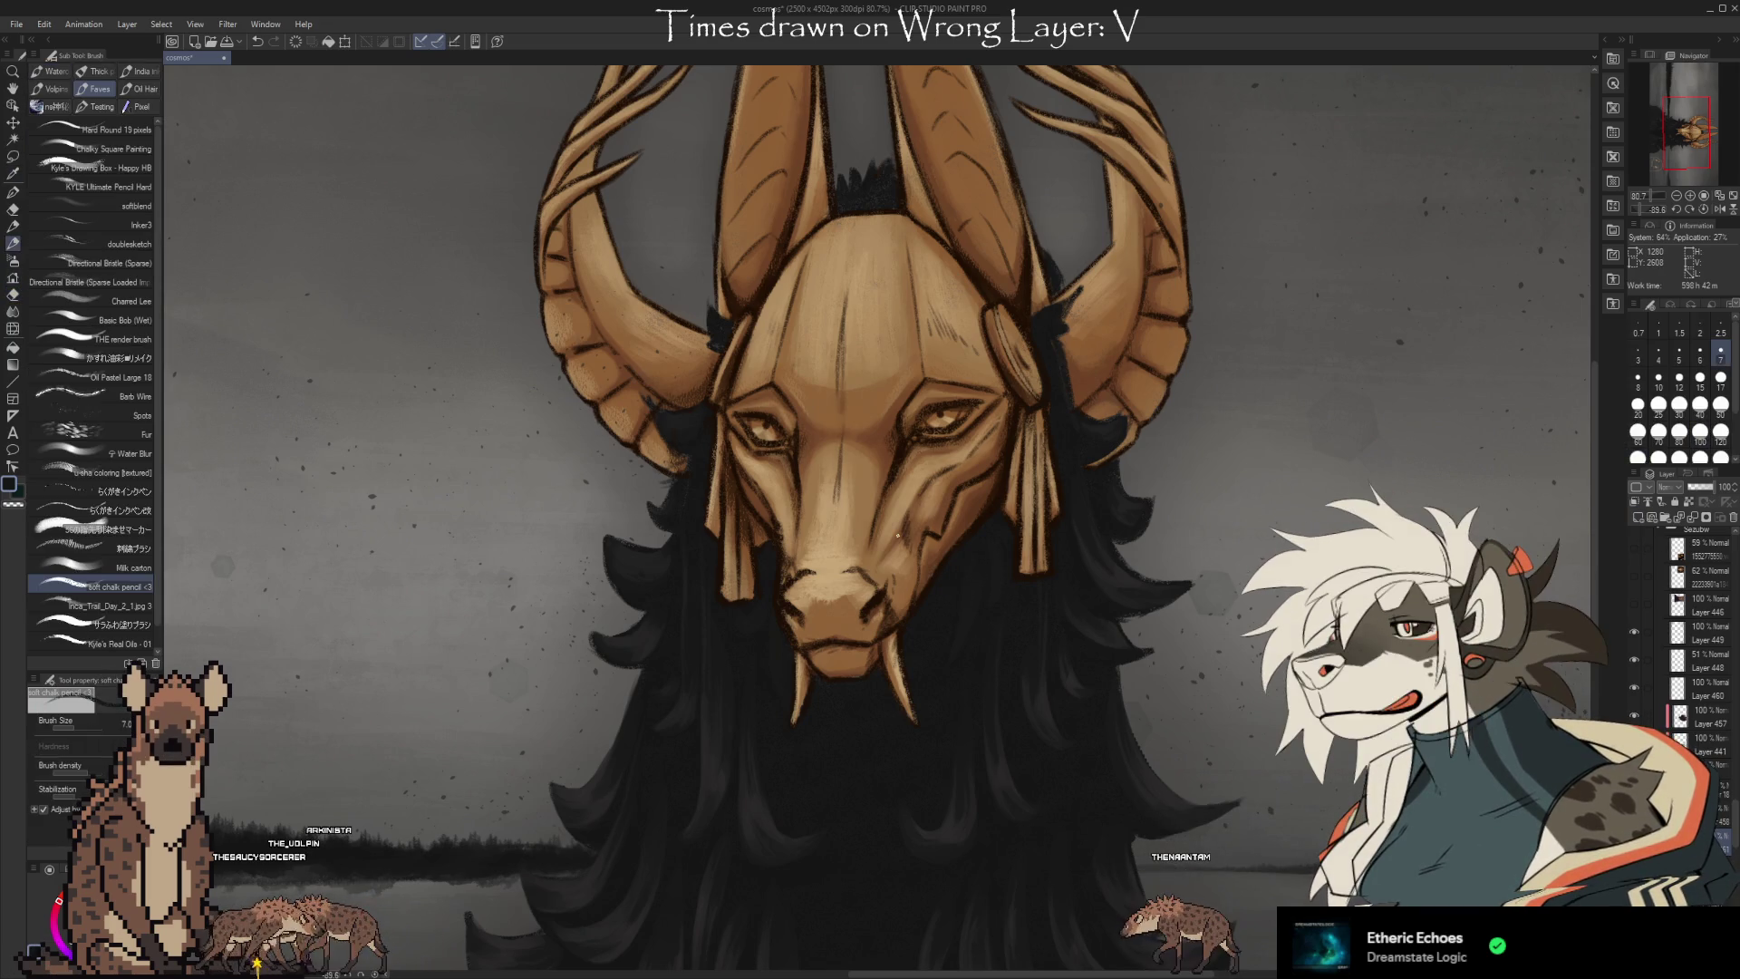
key("i")
left_click(931, 459)
key("b")
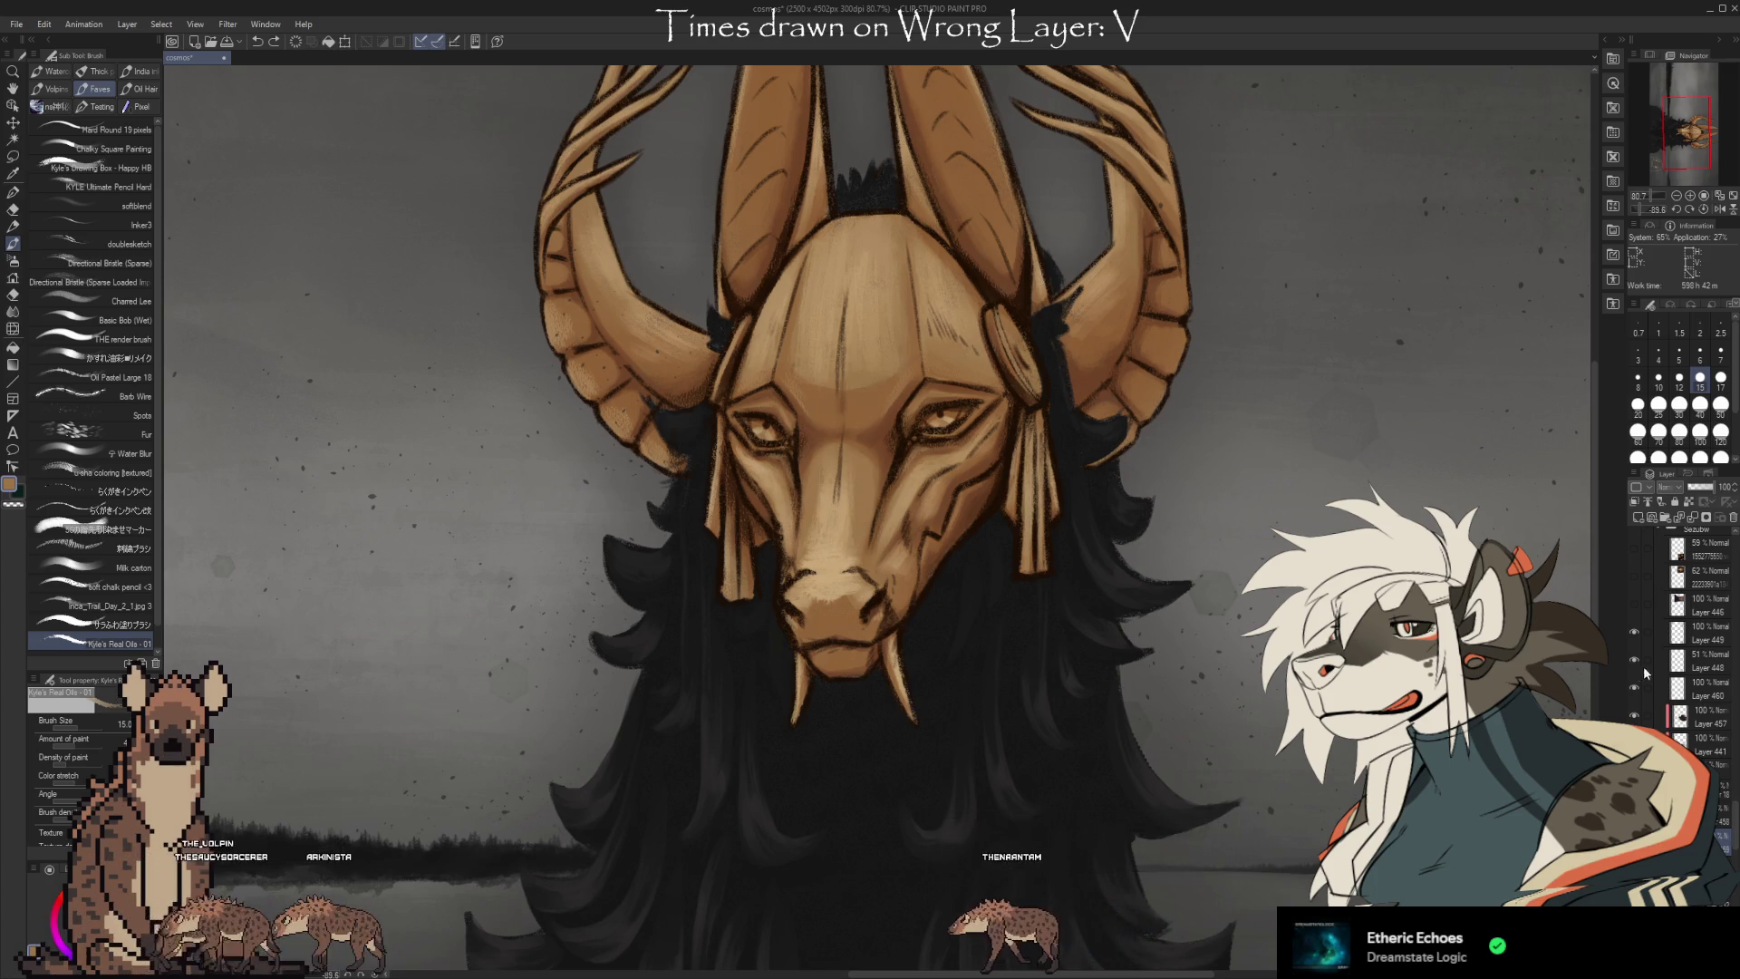
left_click(1644, 689)
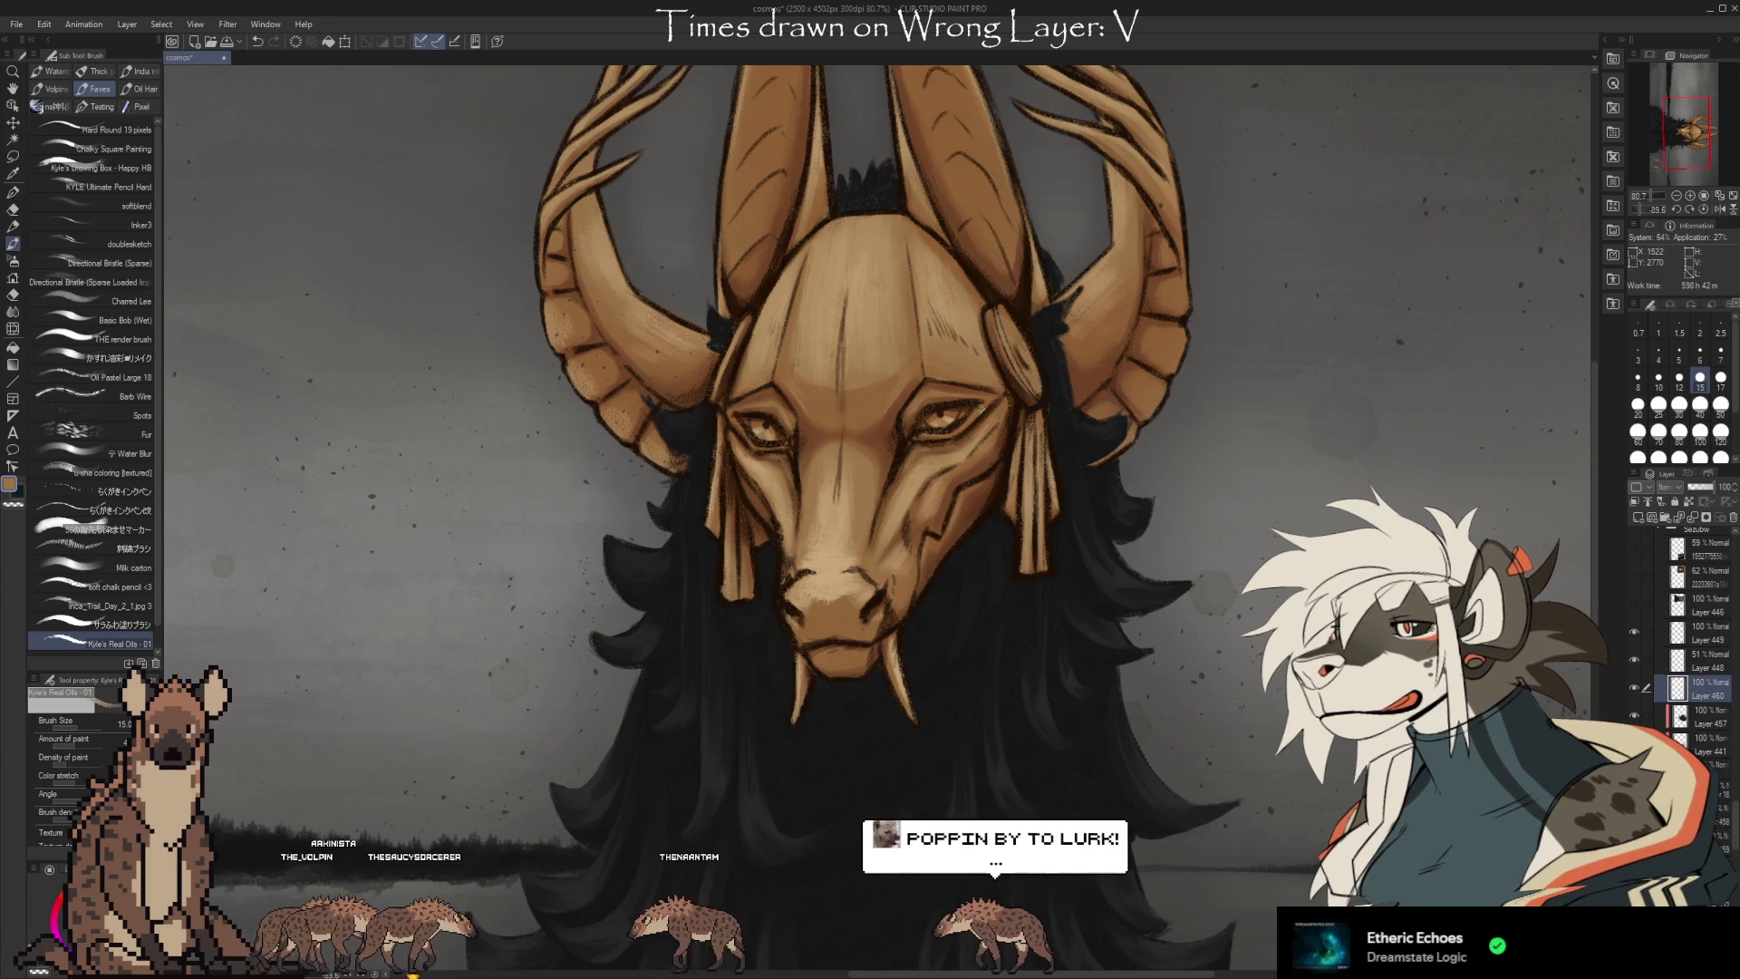
key("i")
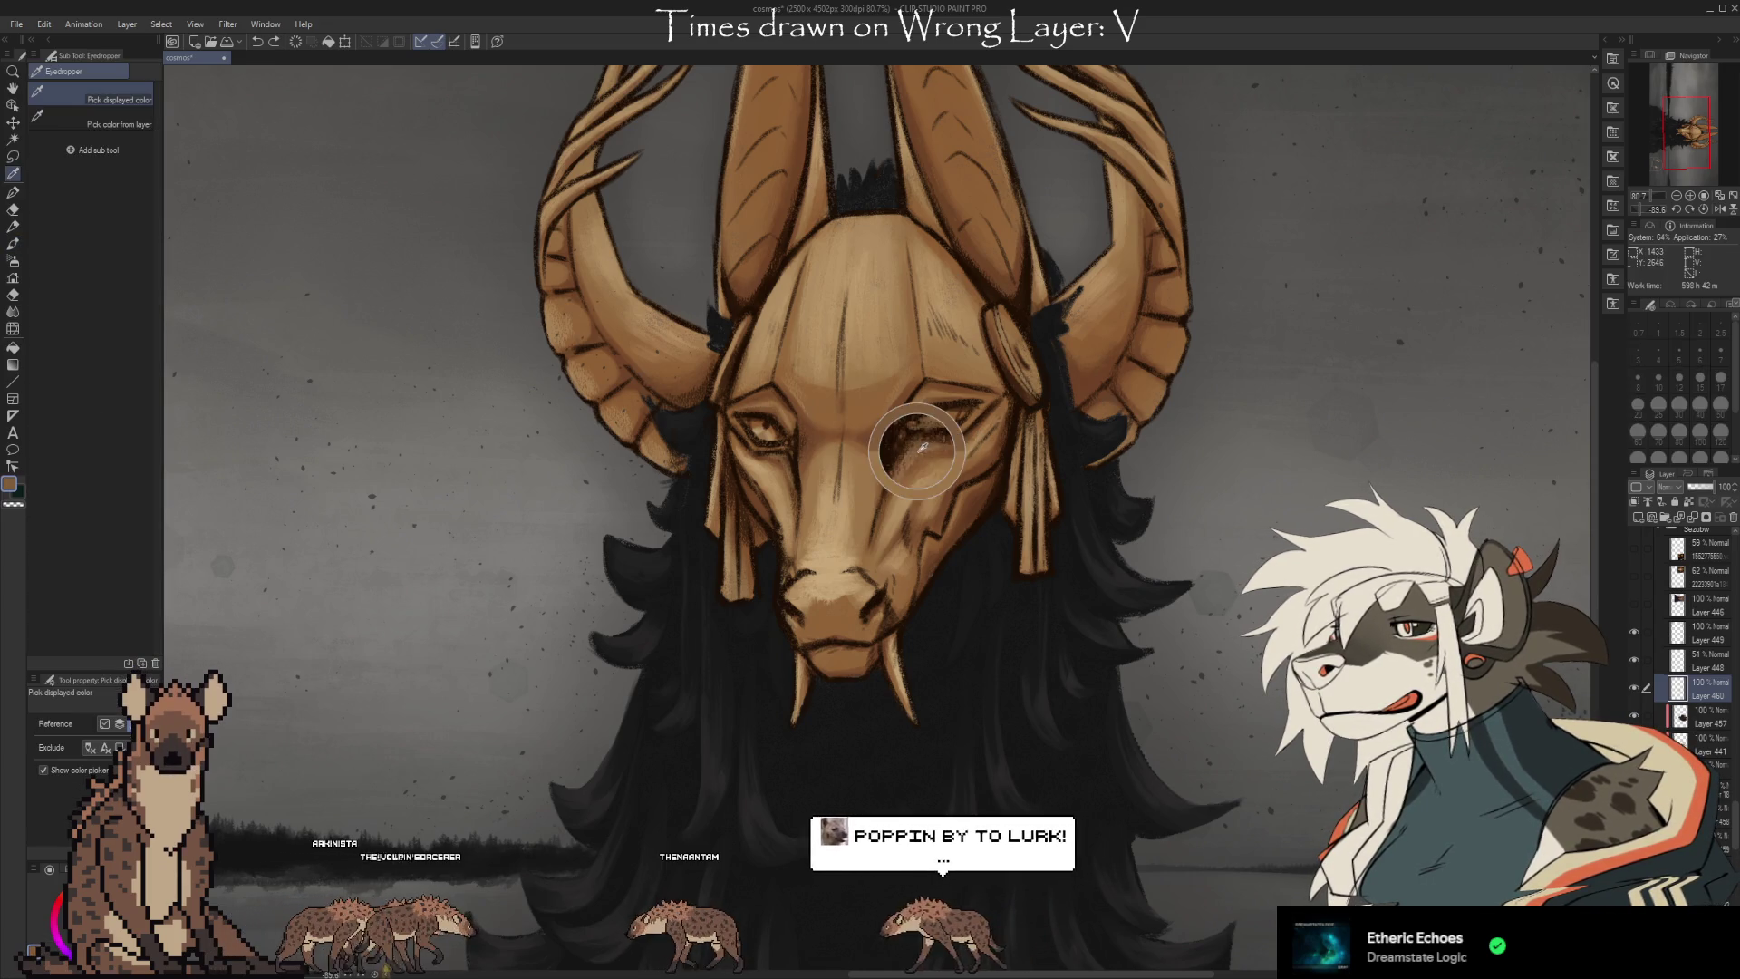
key("b")
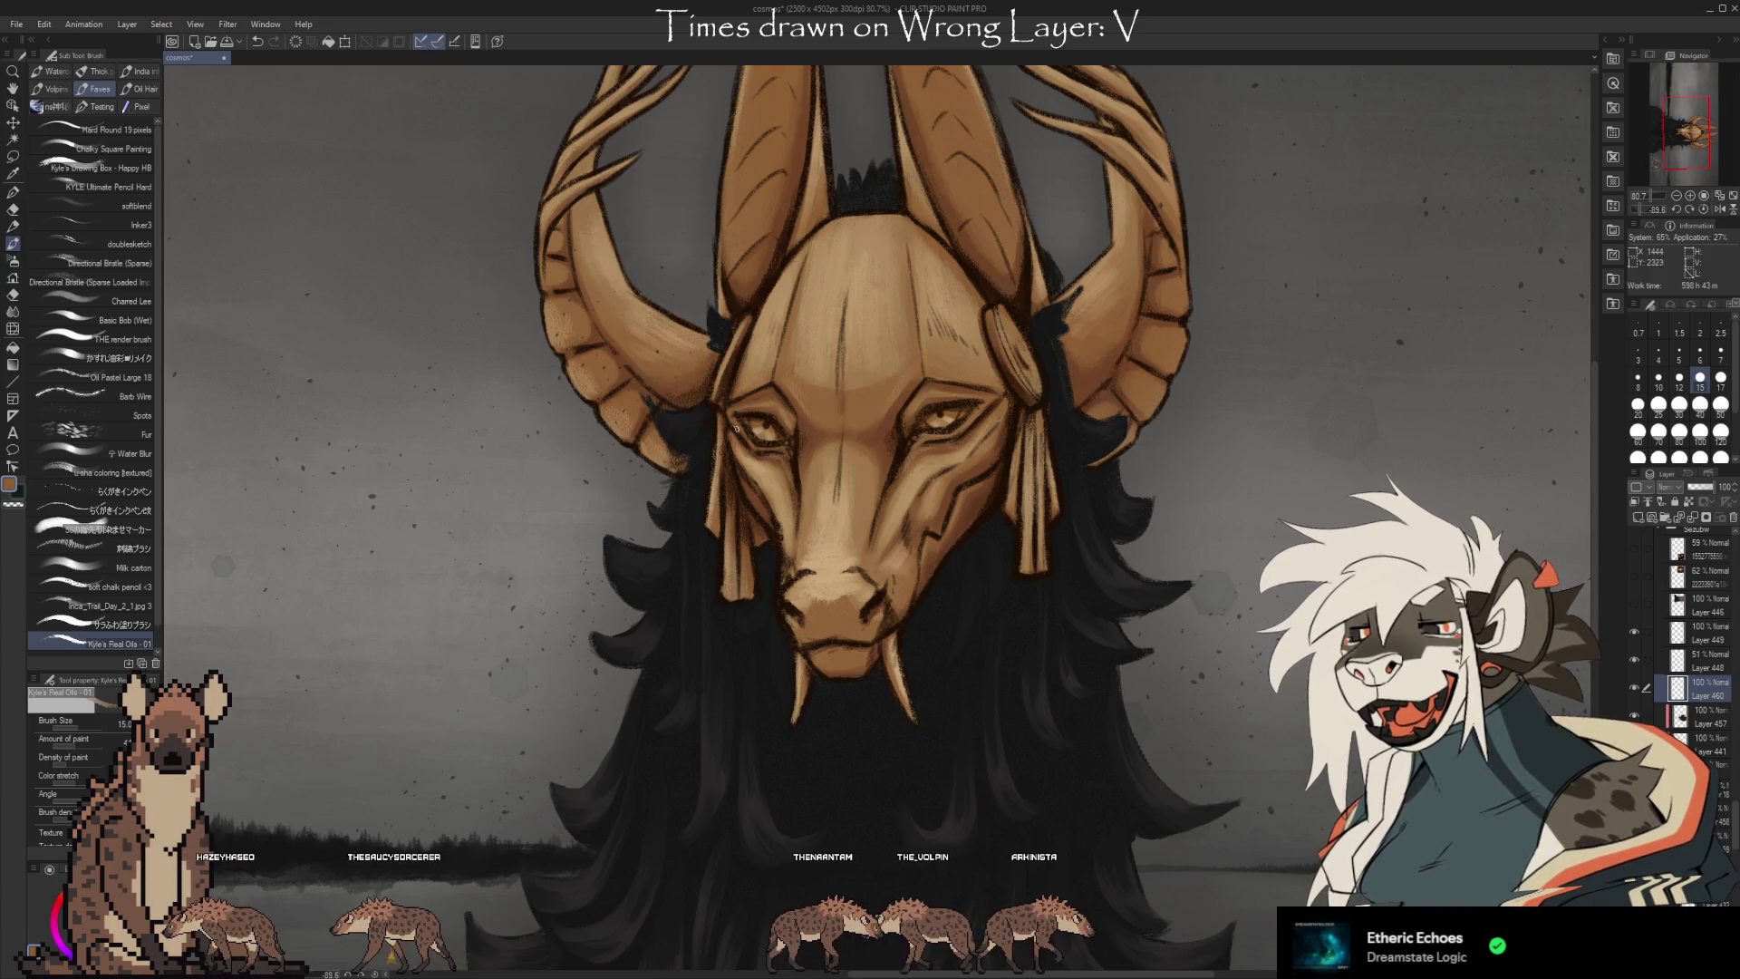
Sample tones beside the mask's eye, repaint around it, then take the Kneaded eraser.
key("i")
key("b")
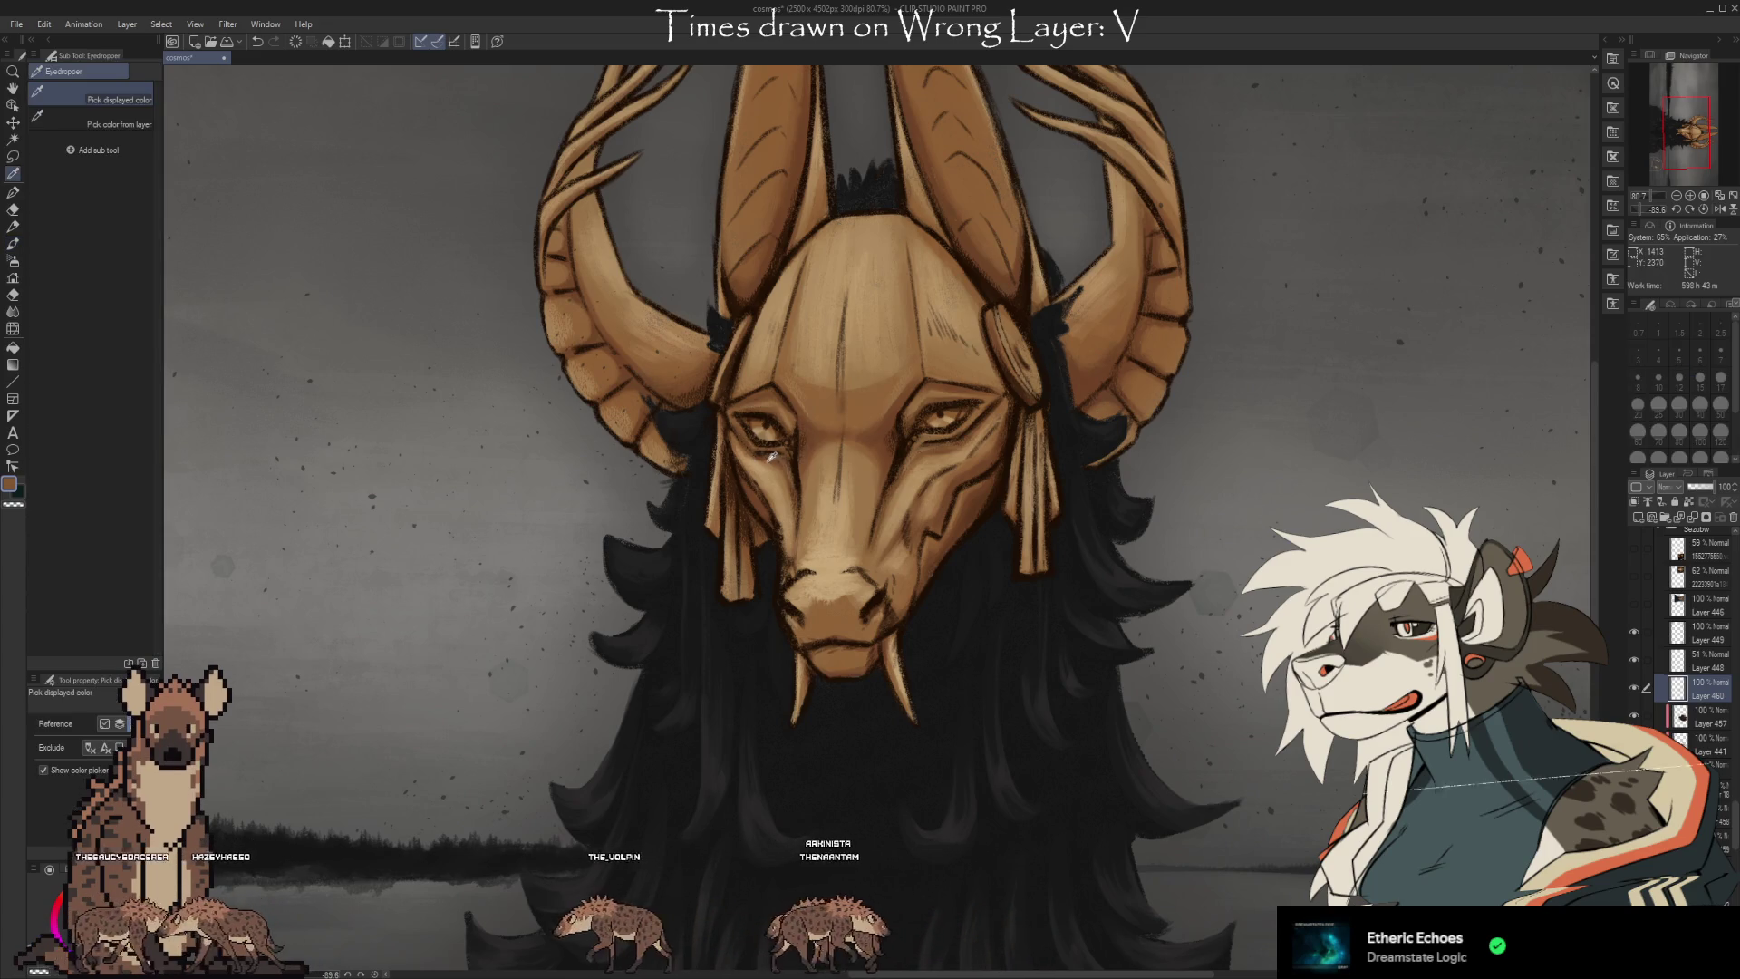
left_click(742, 433, "alt")
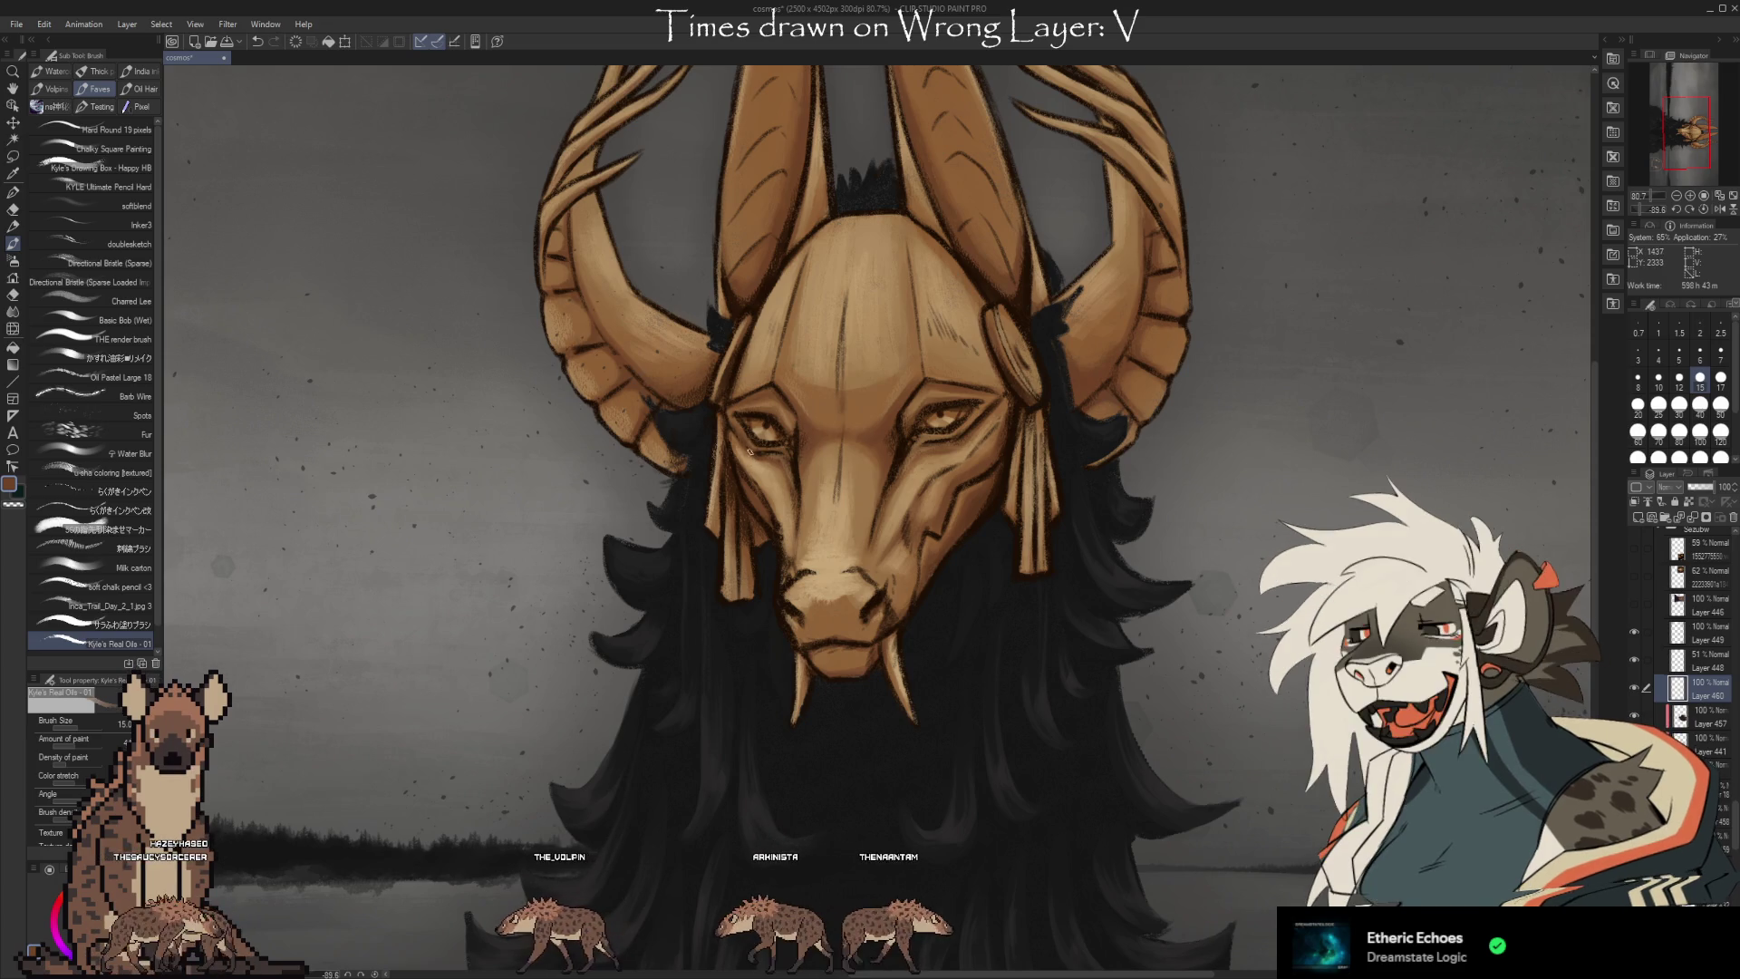
left_click(741, 448, "alt")
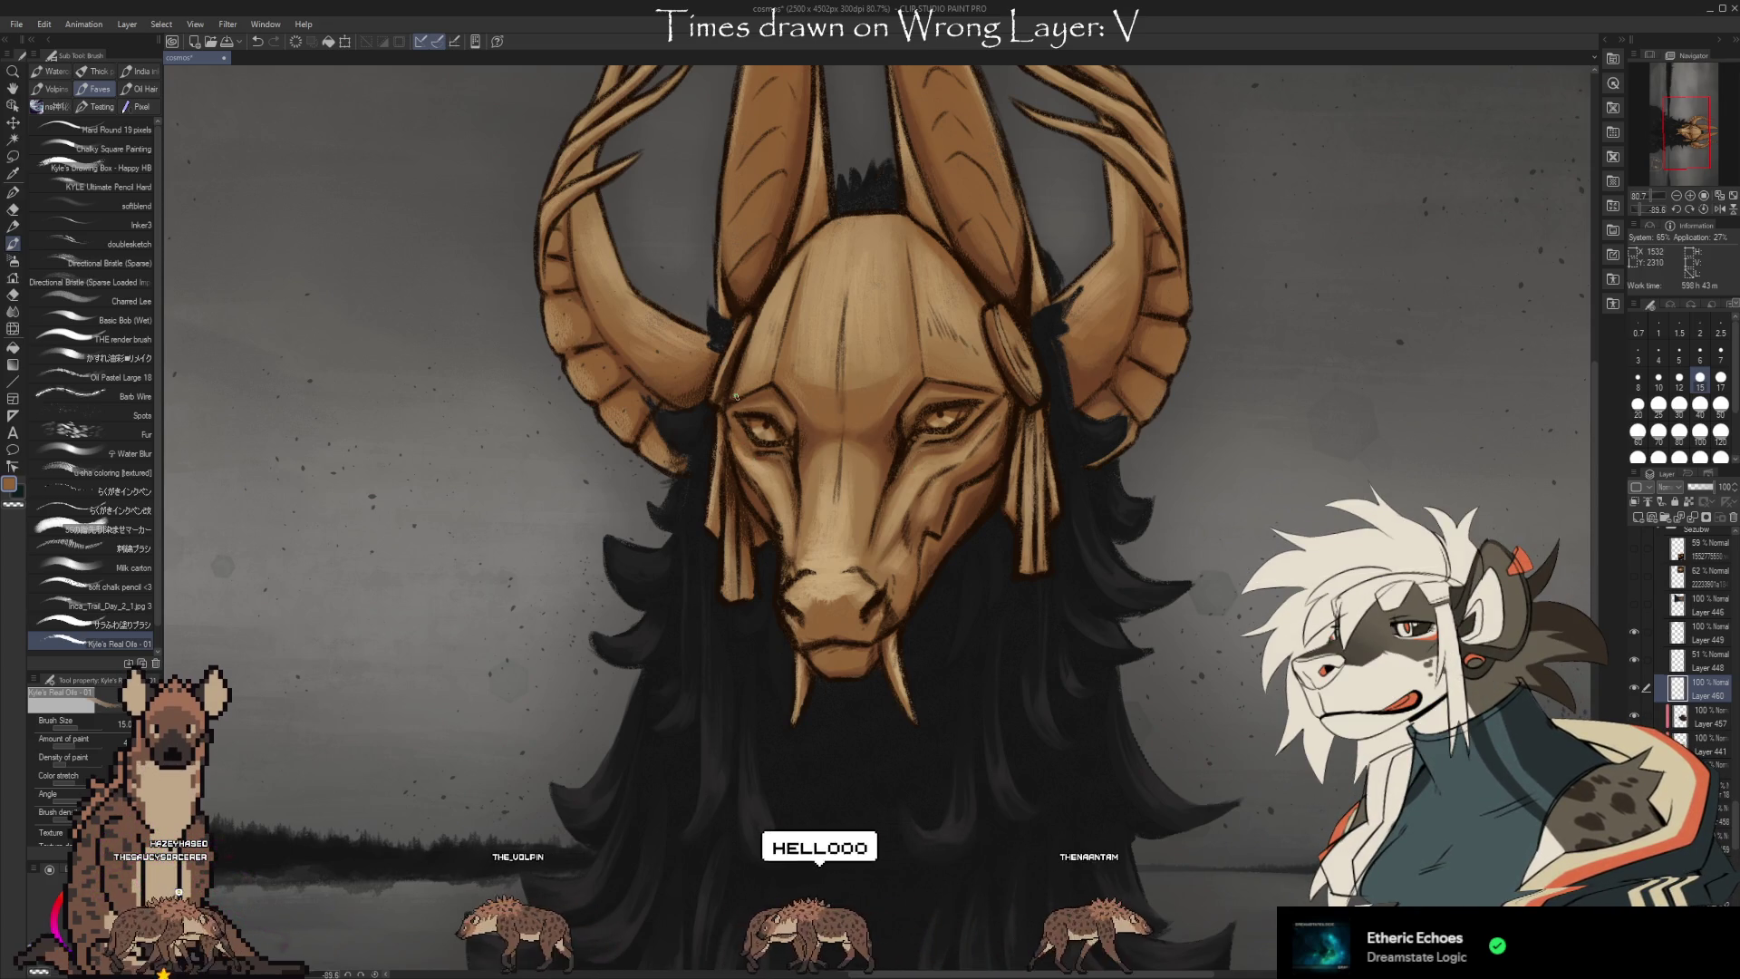
key("e")
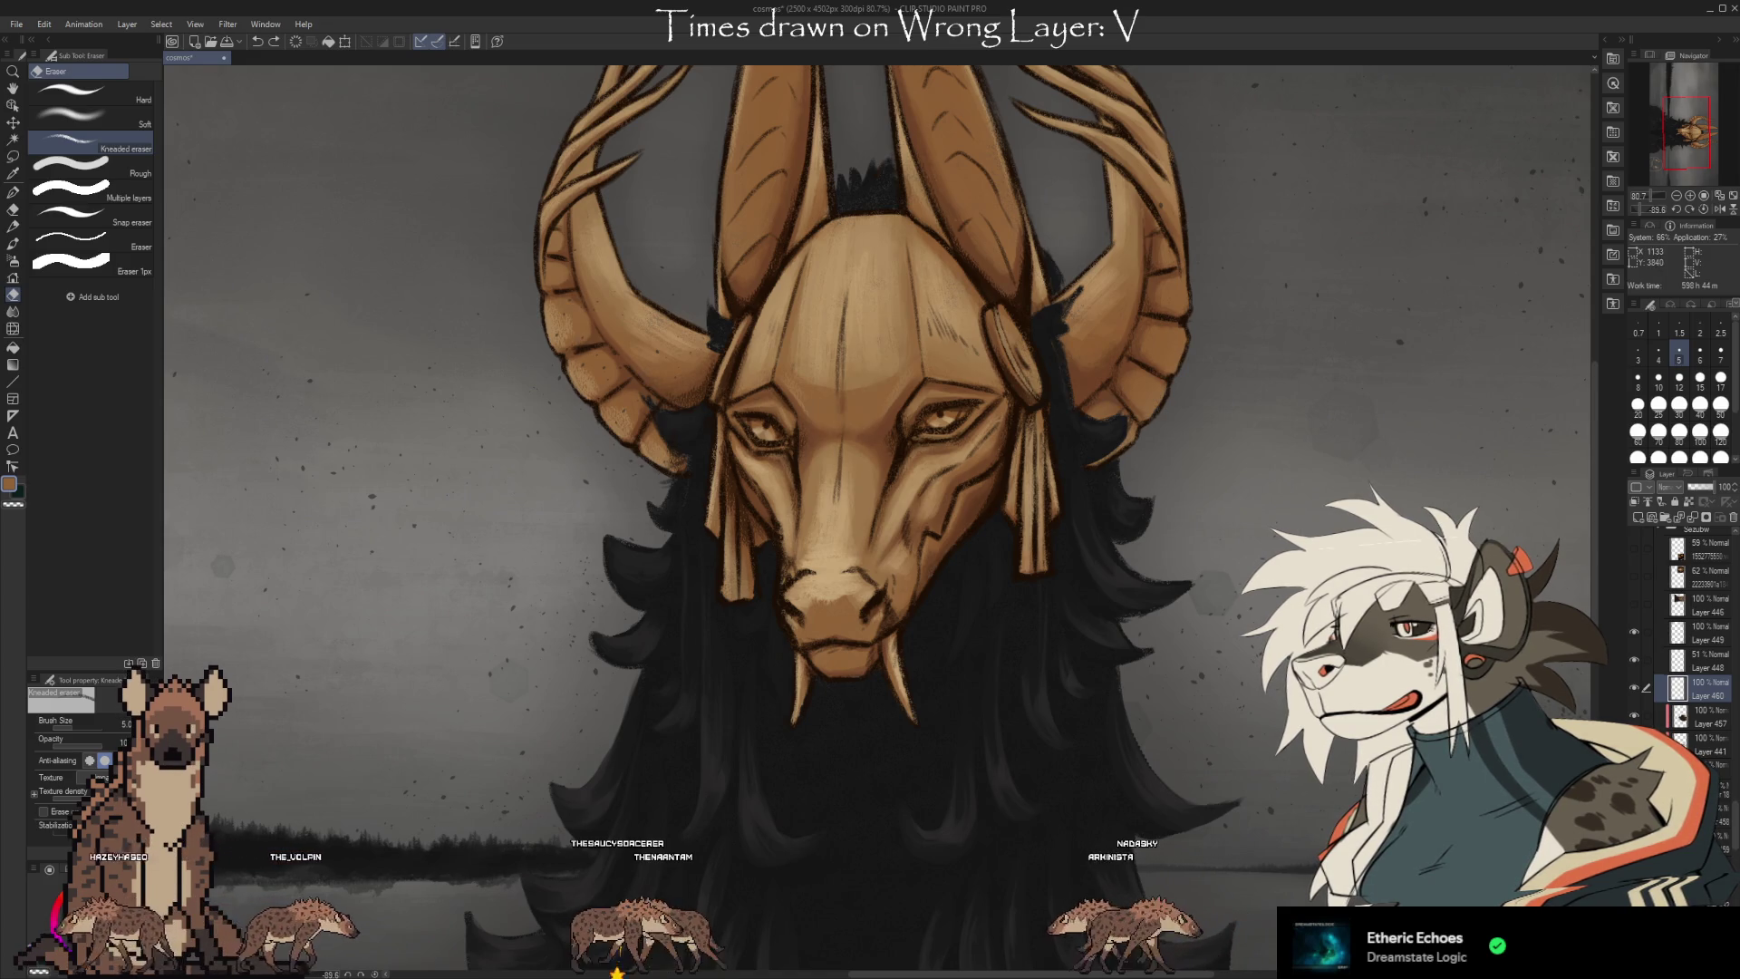
Add a new layer above Layer 460, paint dark strokes over the right eye and sample its darker brown.
key("ctrl+shift+n")
key("i")
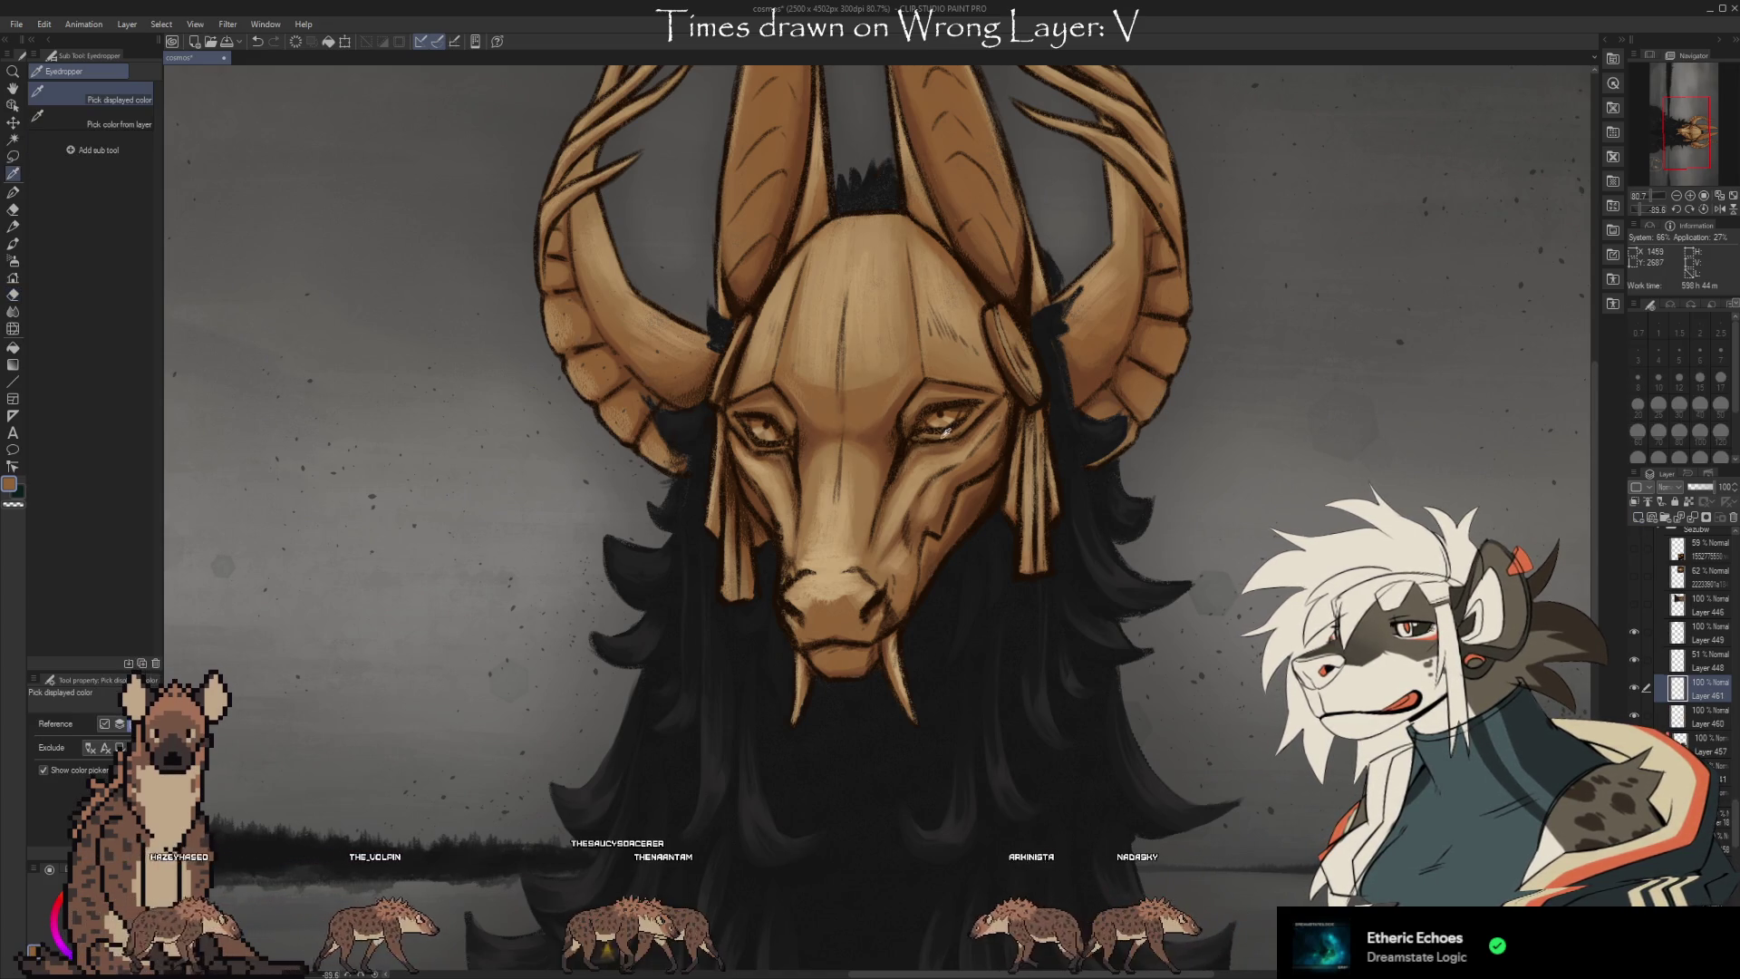
key("b")
left_click_drag(901, 390, 947, 417)
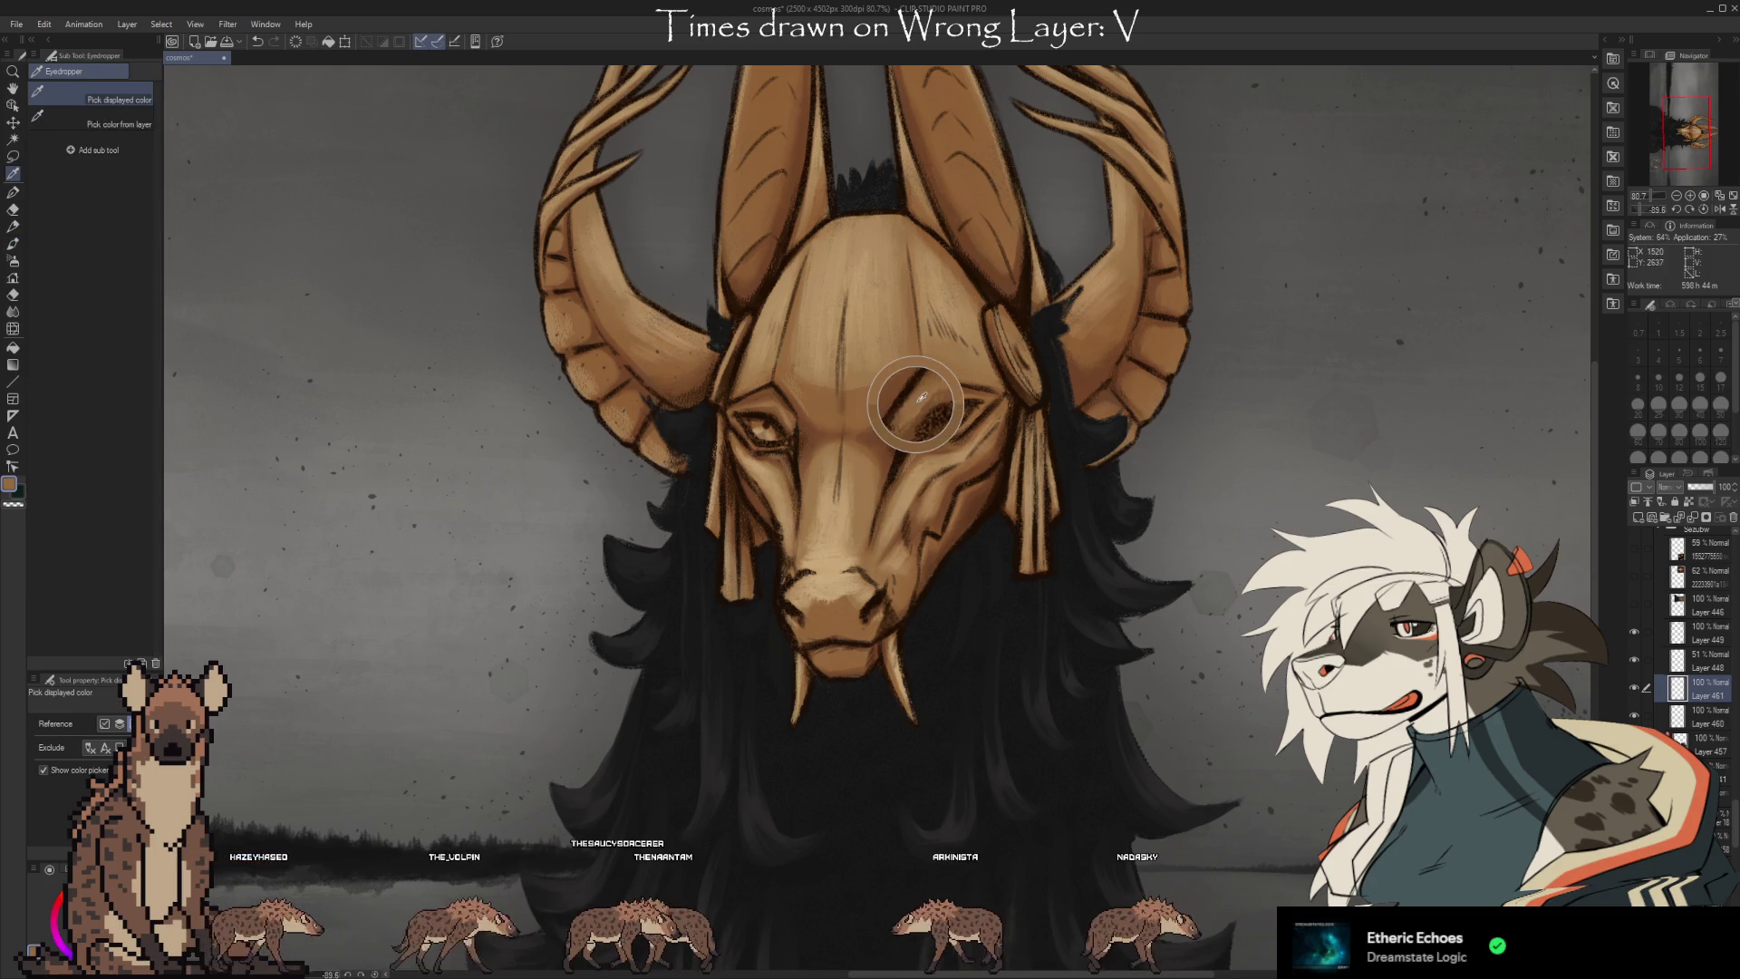
key("b")
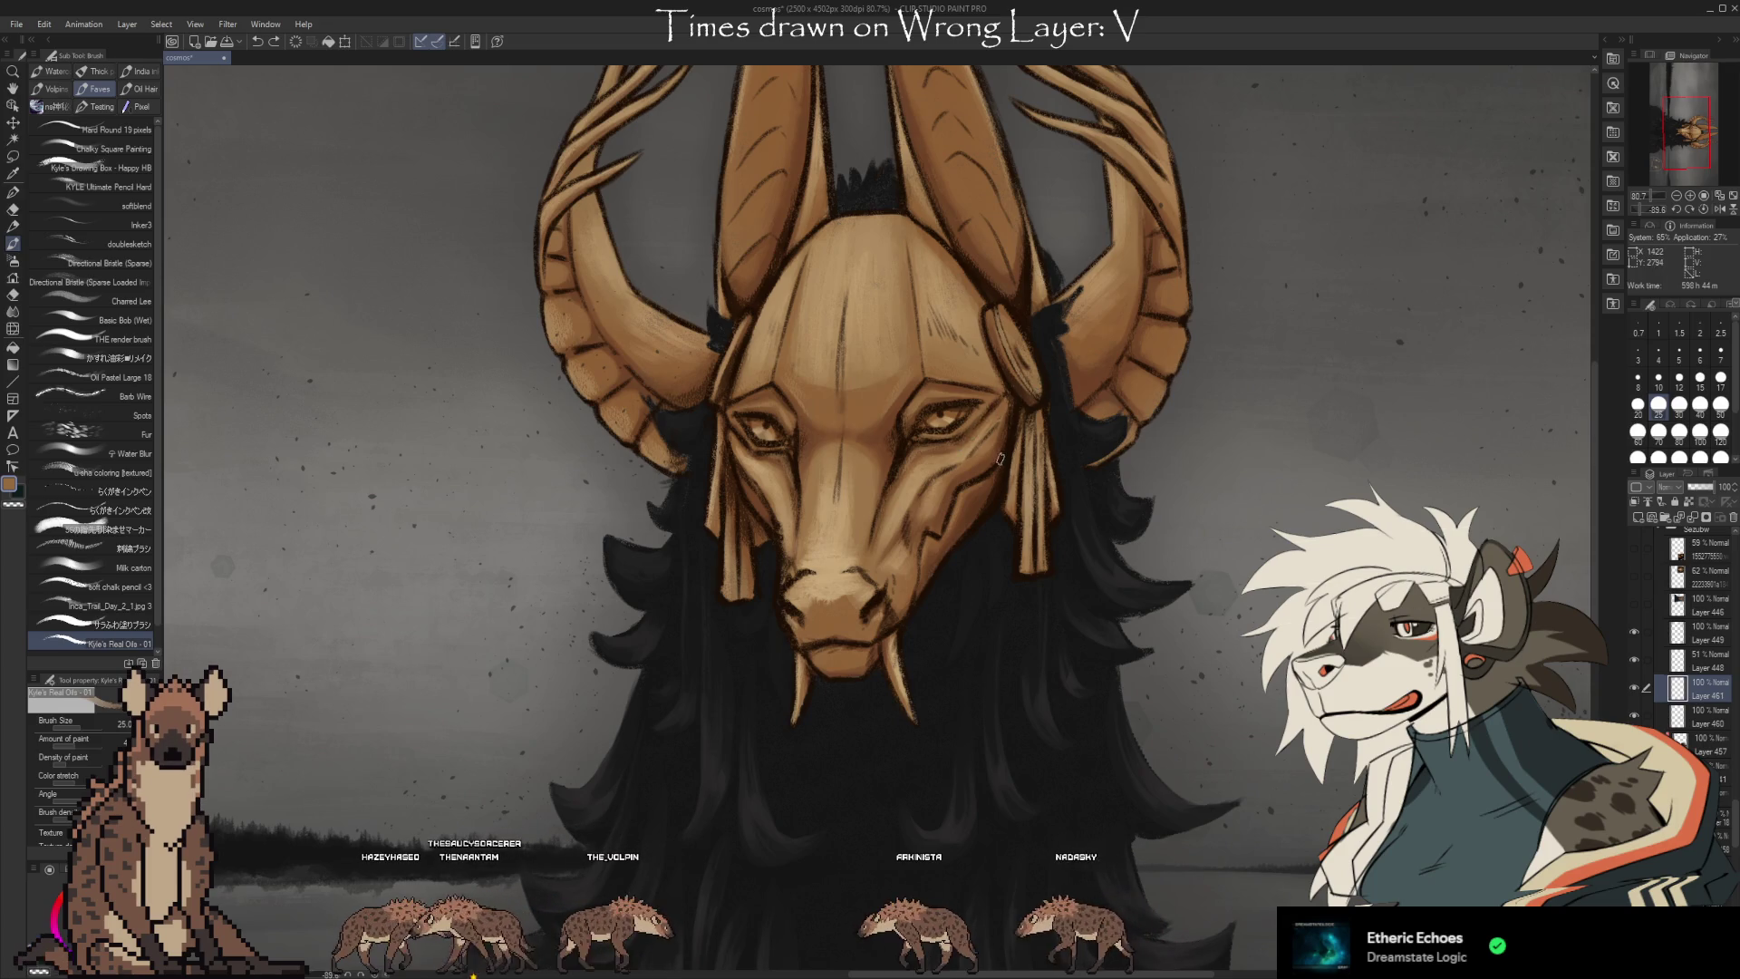
key("i")
left_click(977, 427)
key("b")
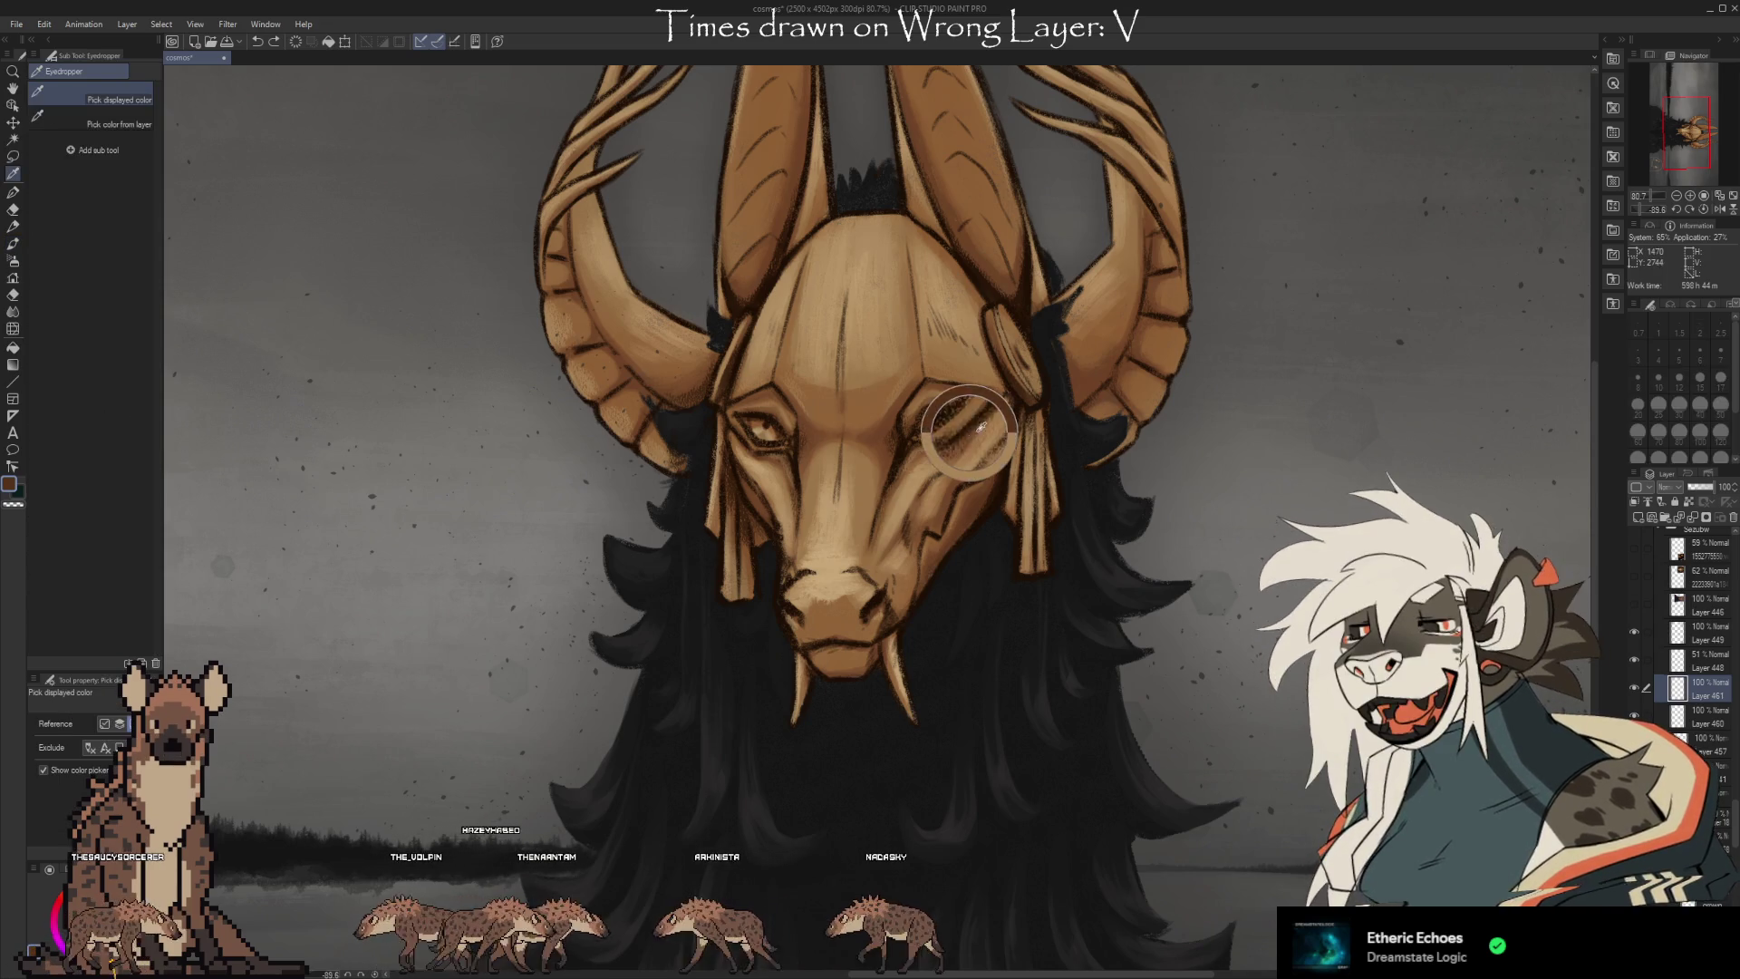
Erase at size 17, then resample browns around the right eye to rework it.
key("b")
key("e")
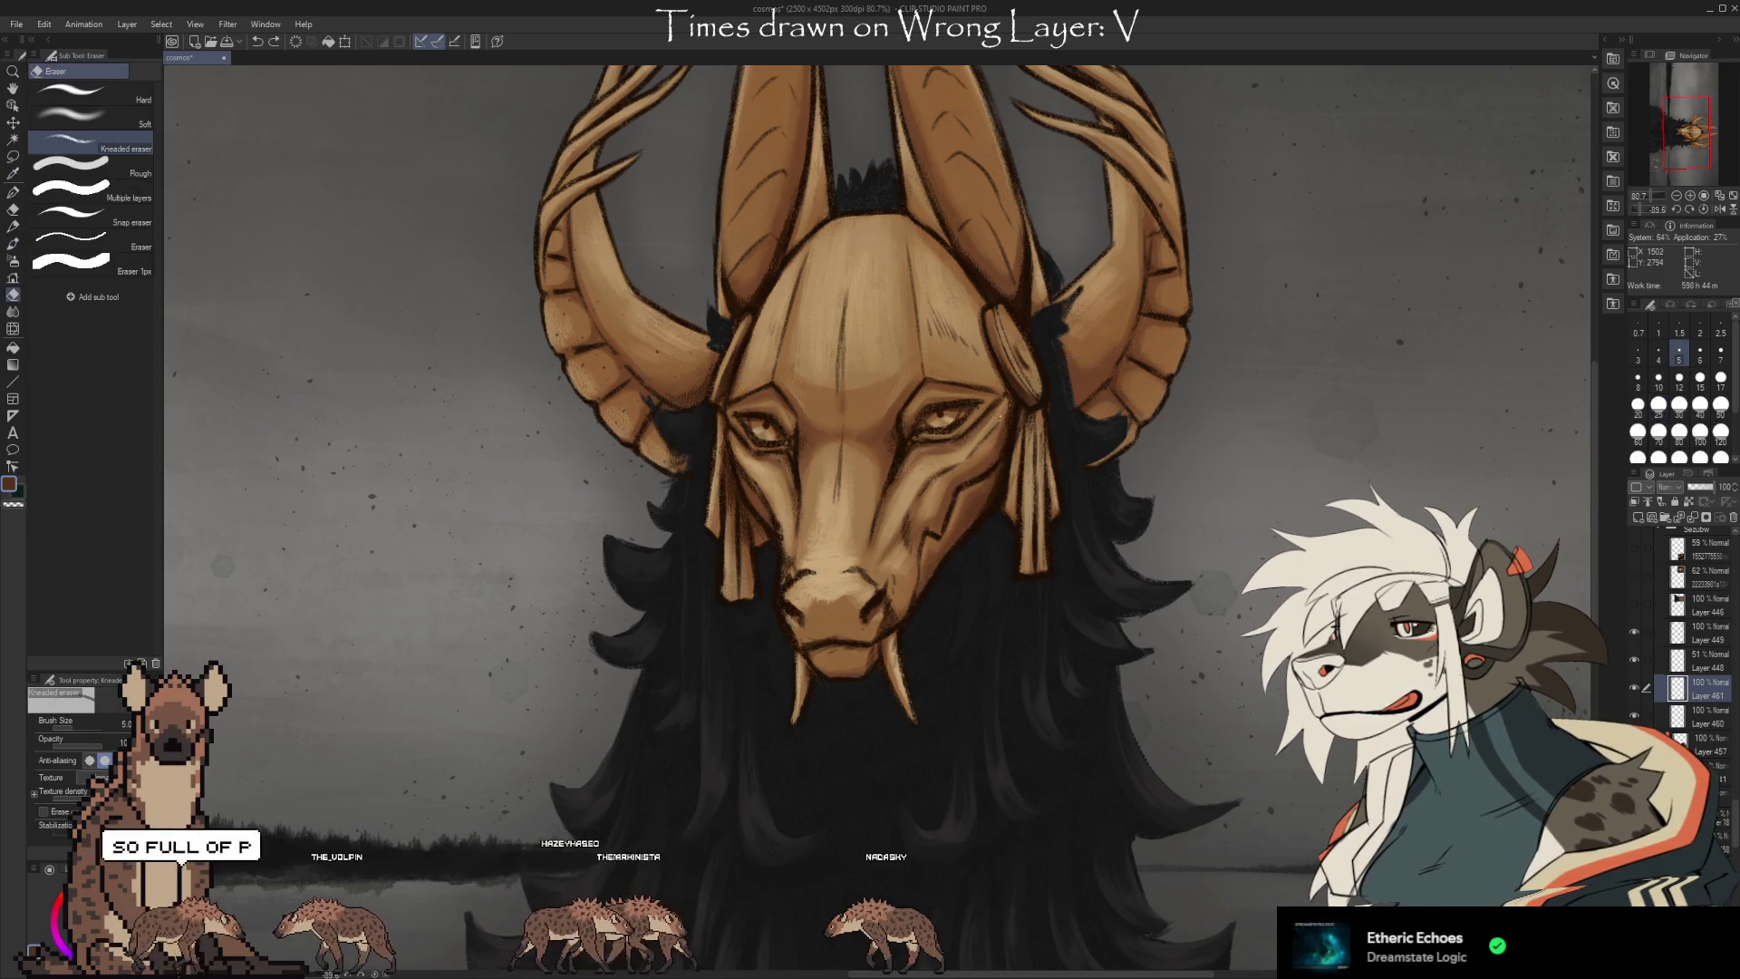
key("bracketright")
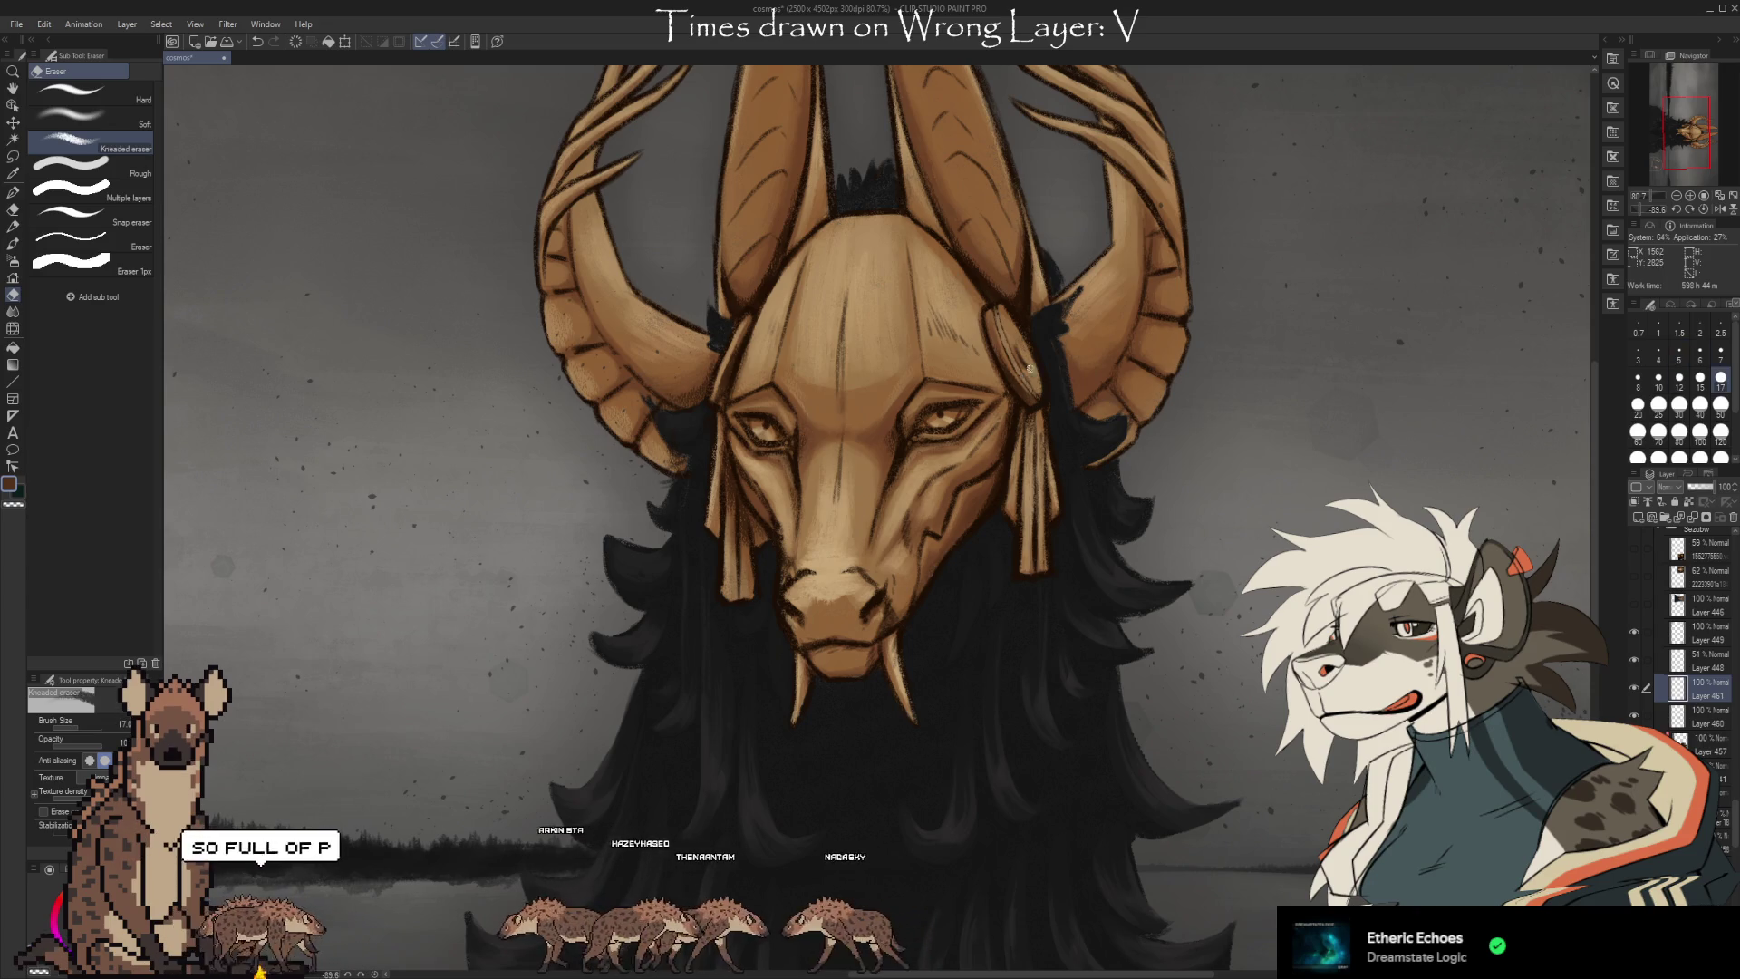
key("i")
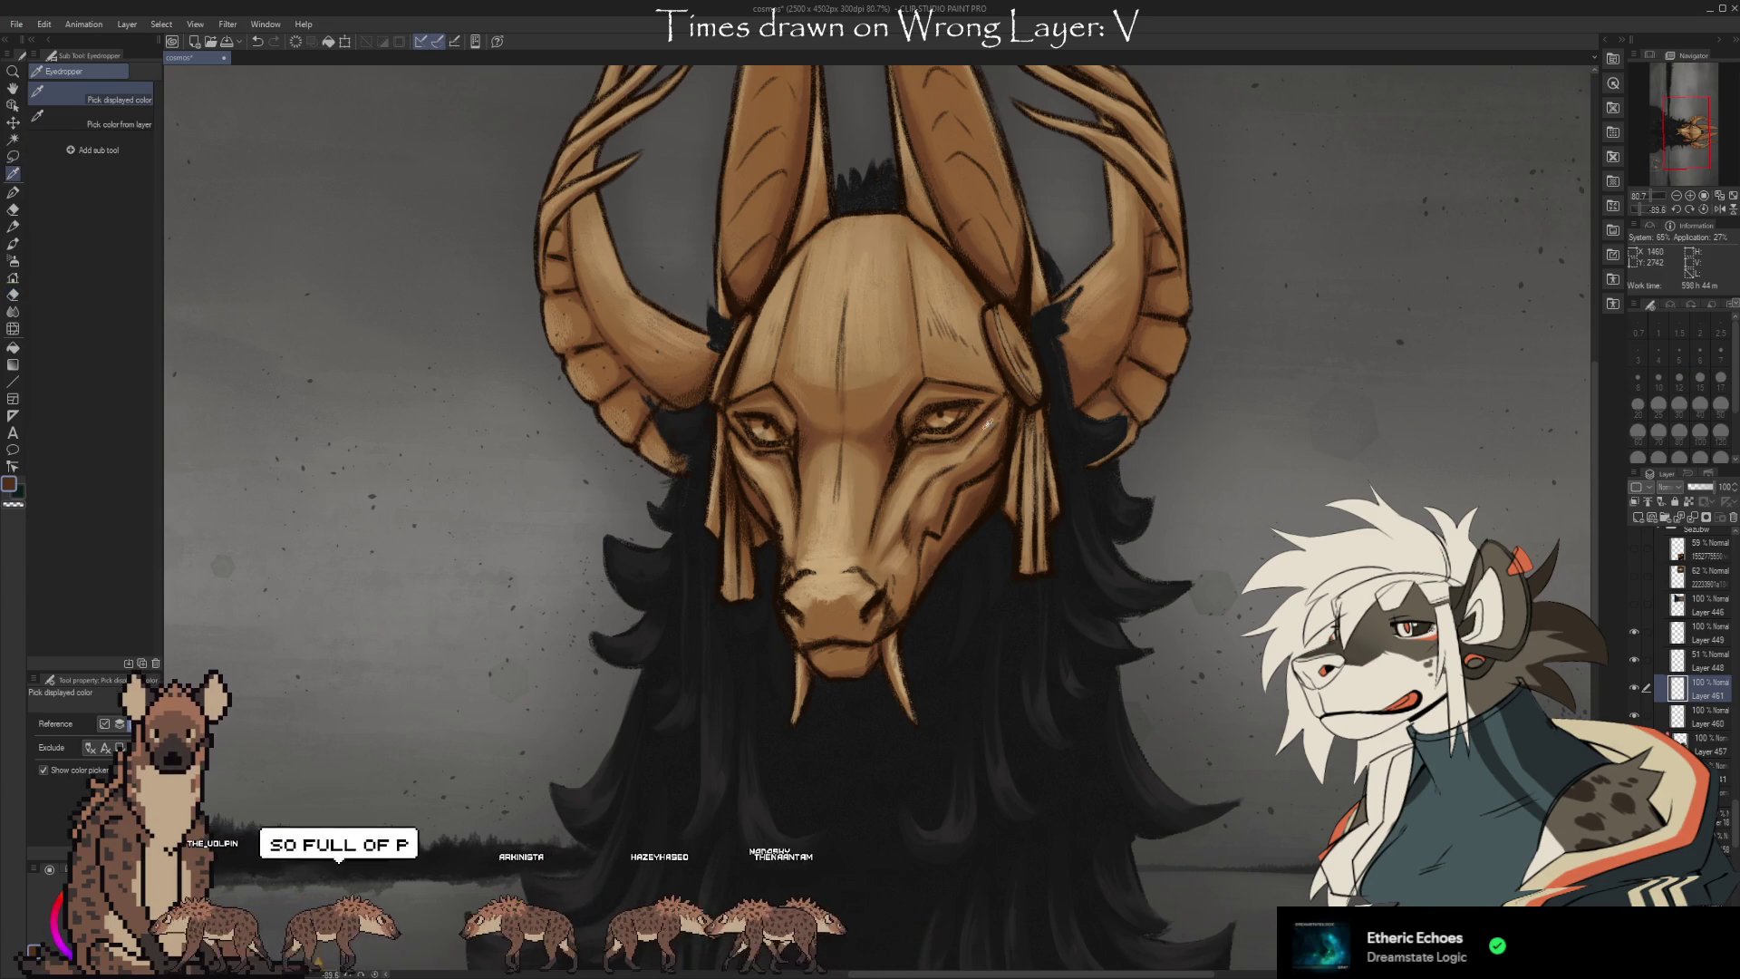
left_click(948, 439, "alt")
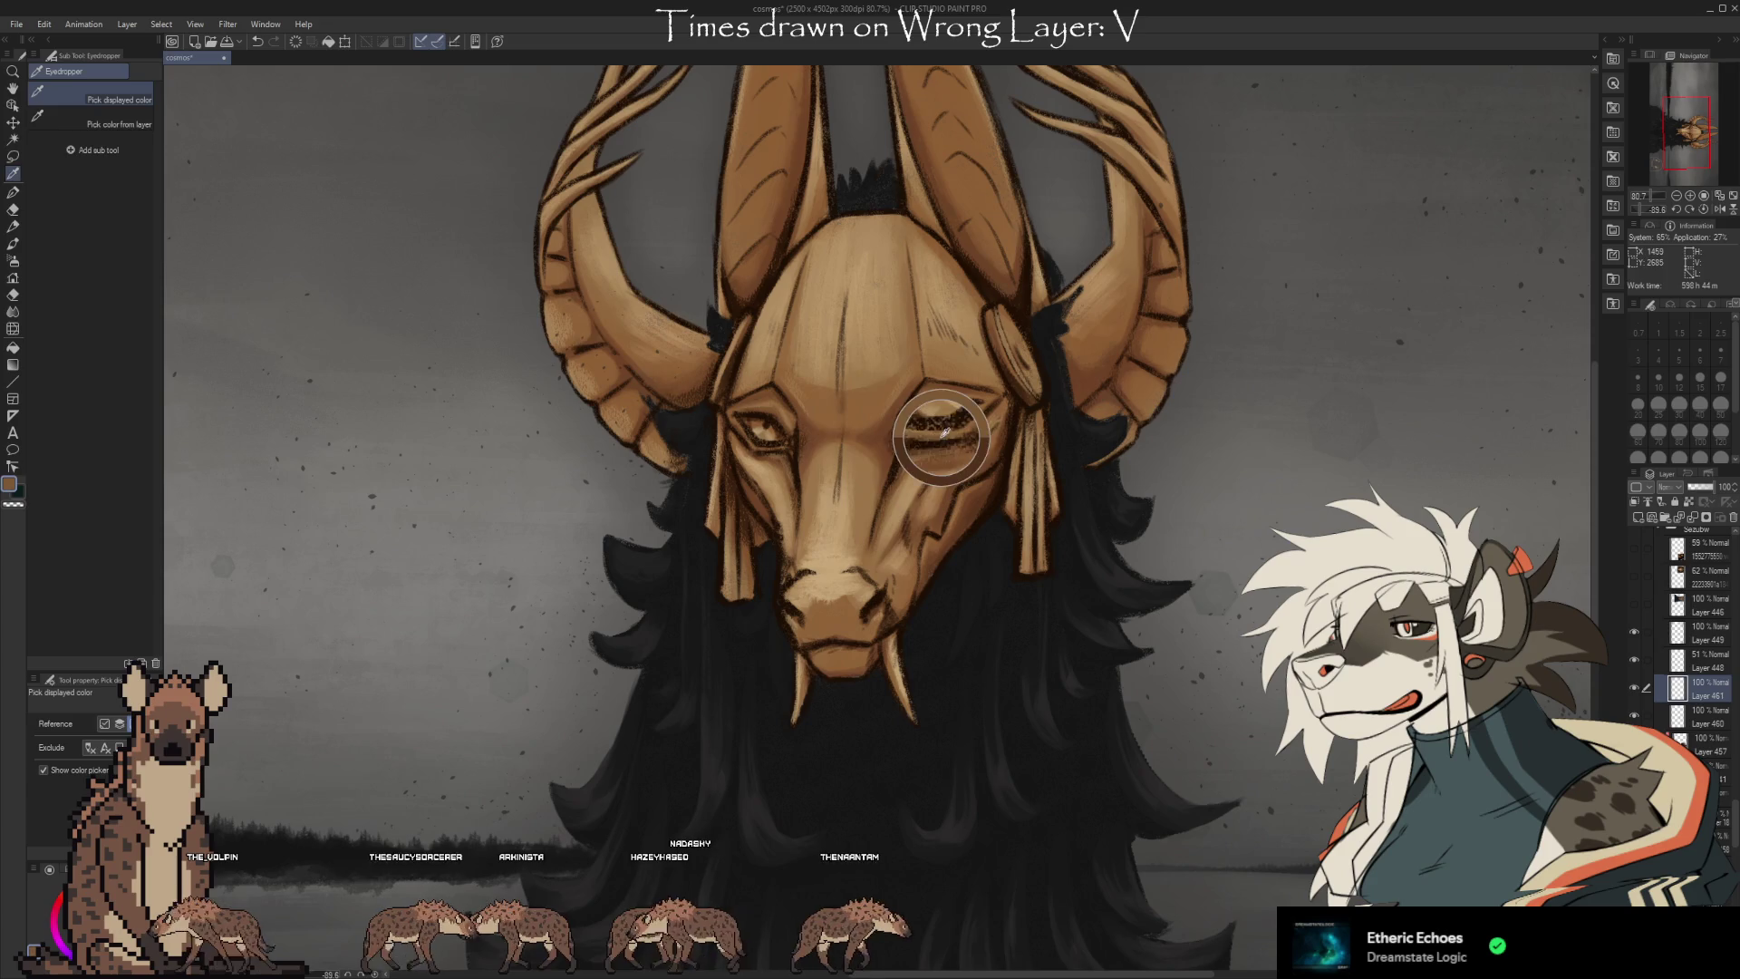
left_click(948, 439, "alt")
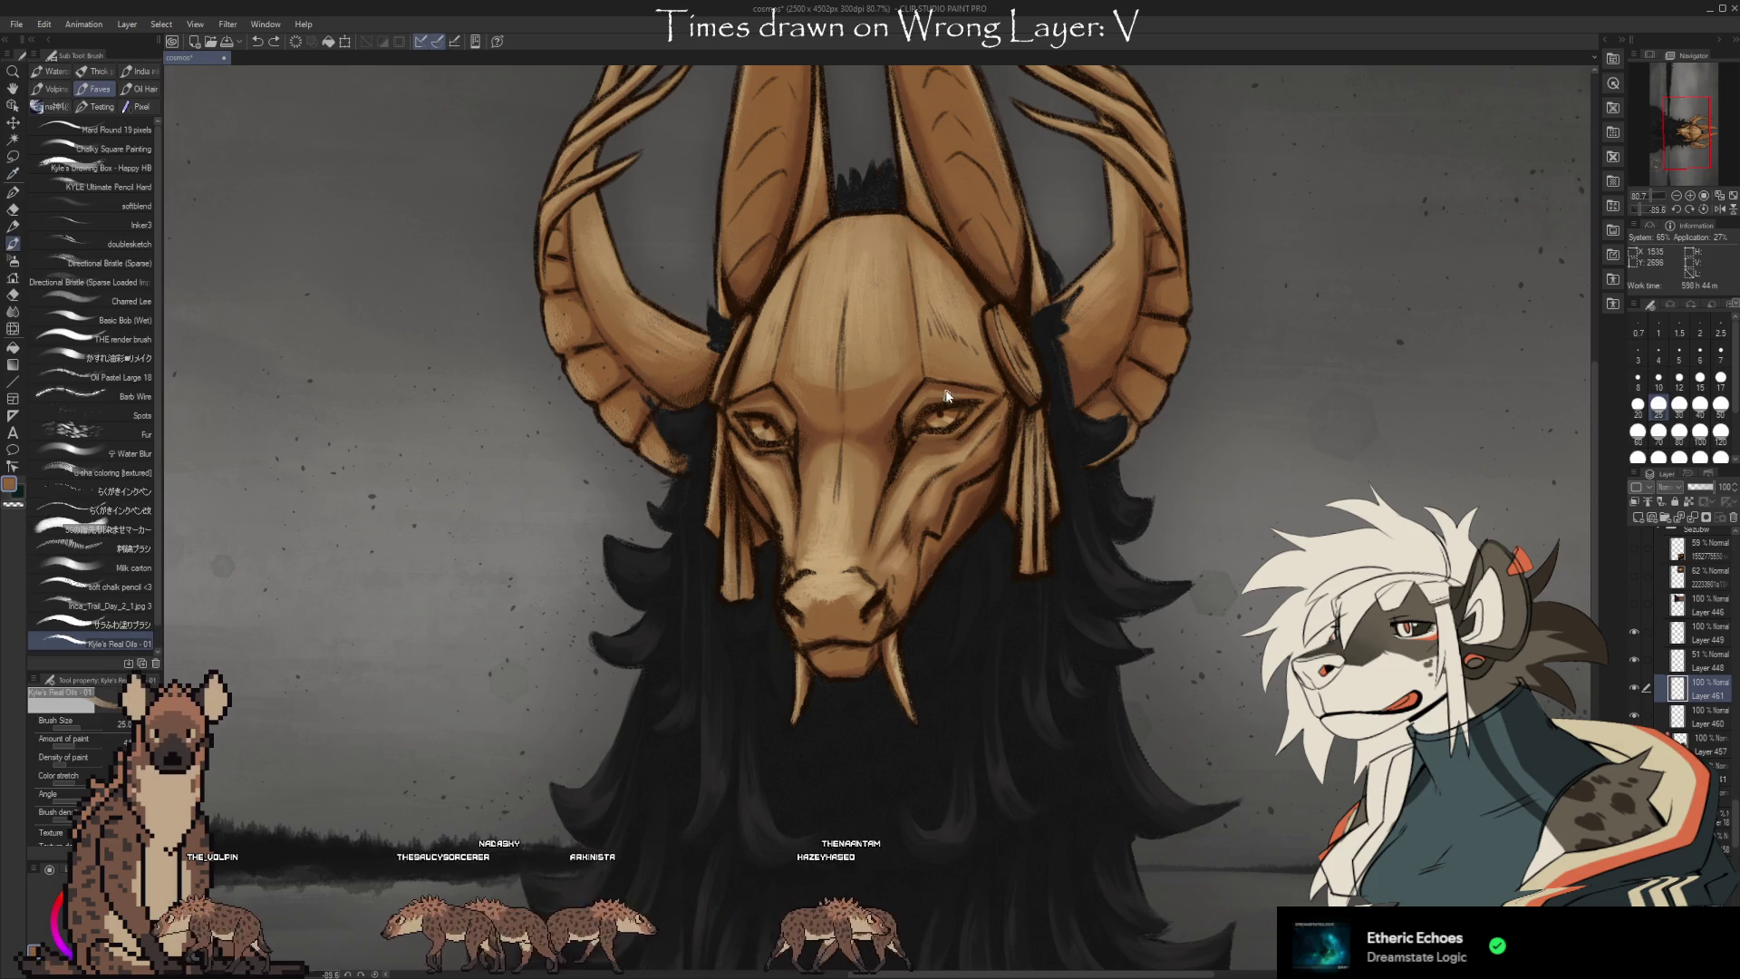
left_click(948, 435, "alt")
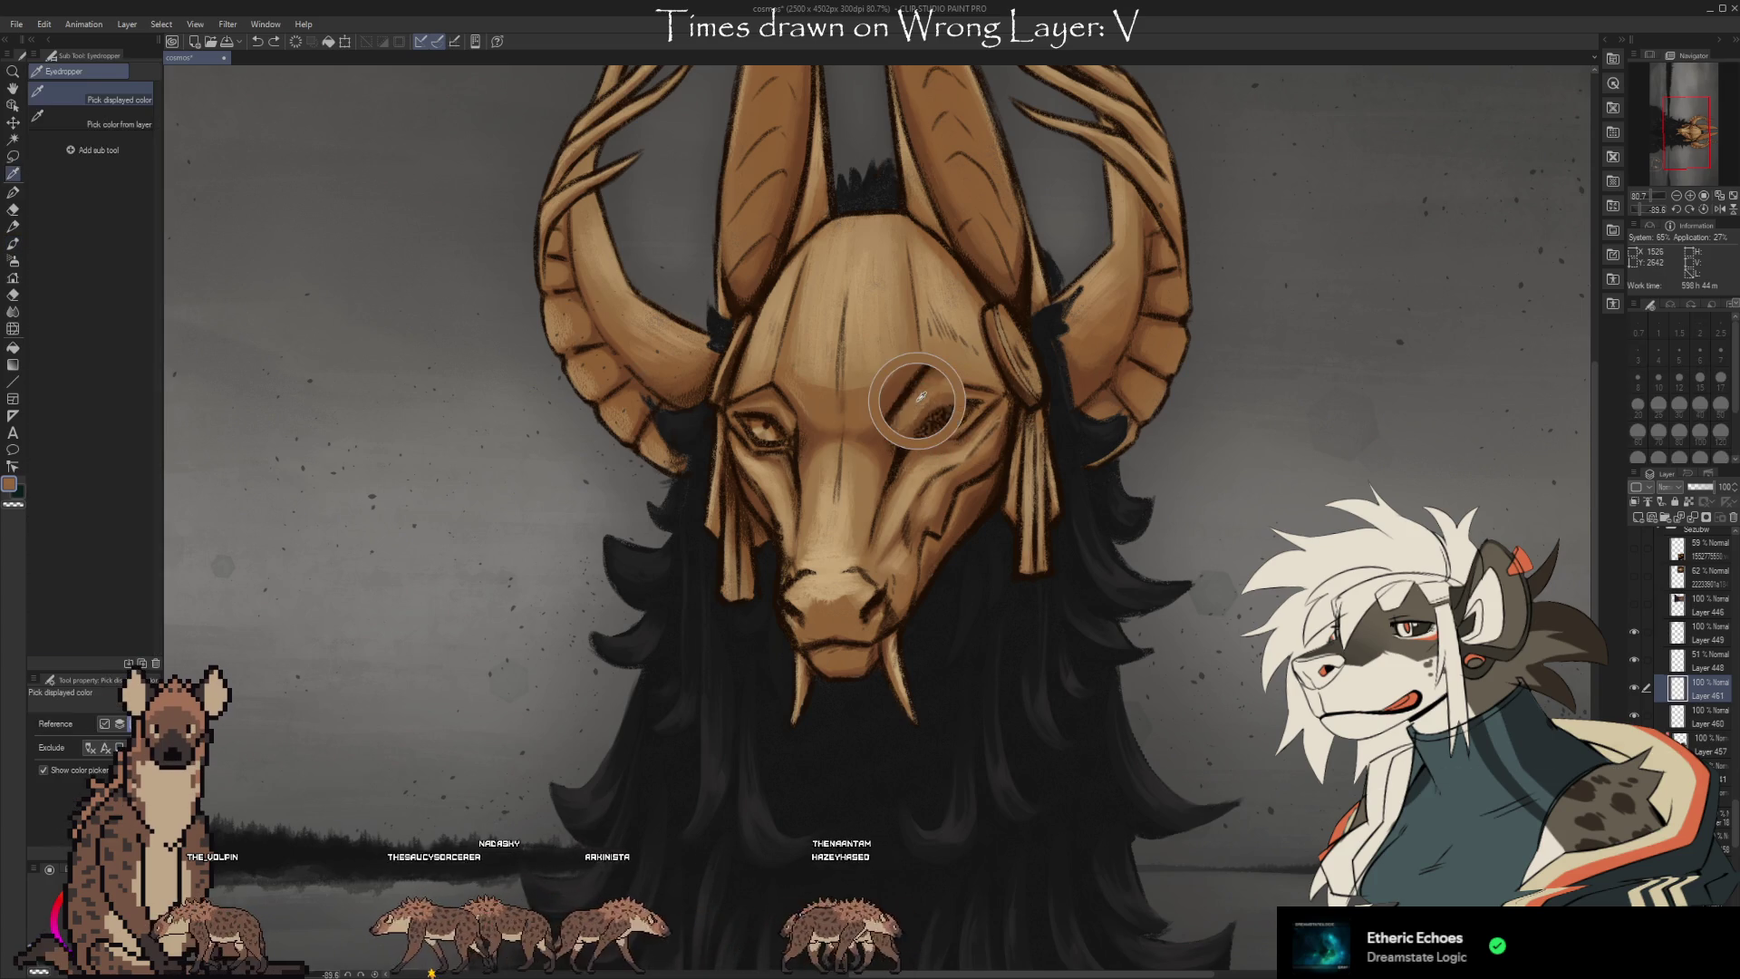
left_click(928, 444, "alt")
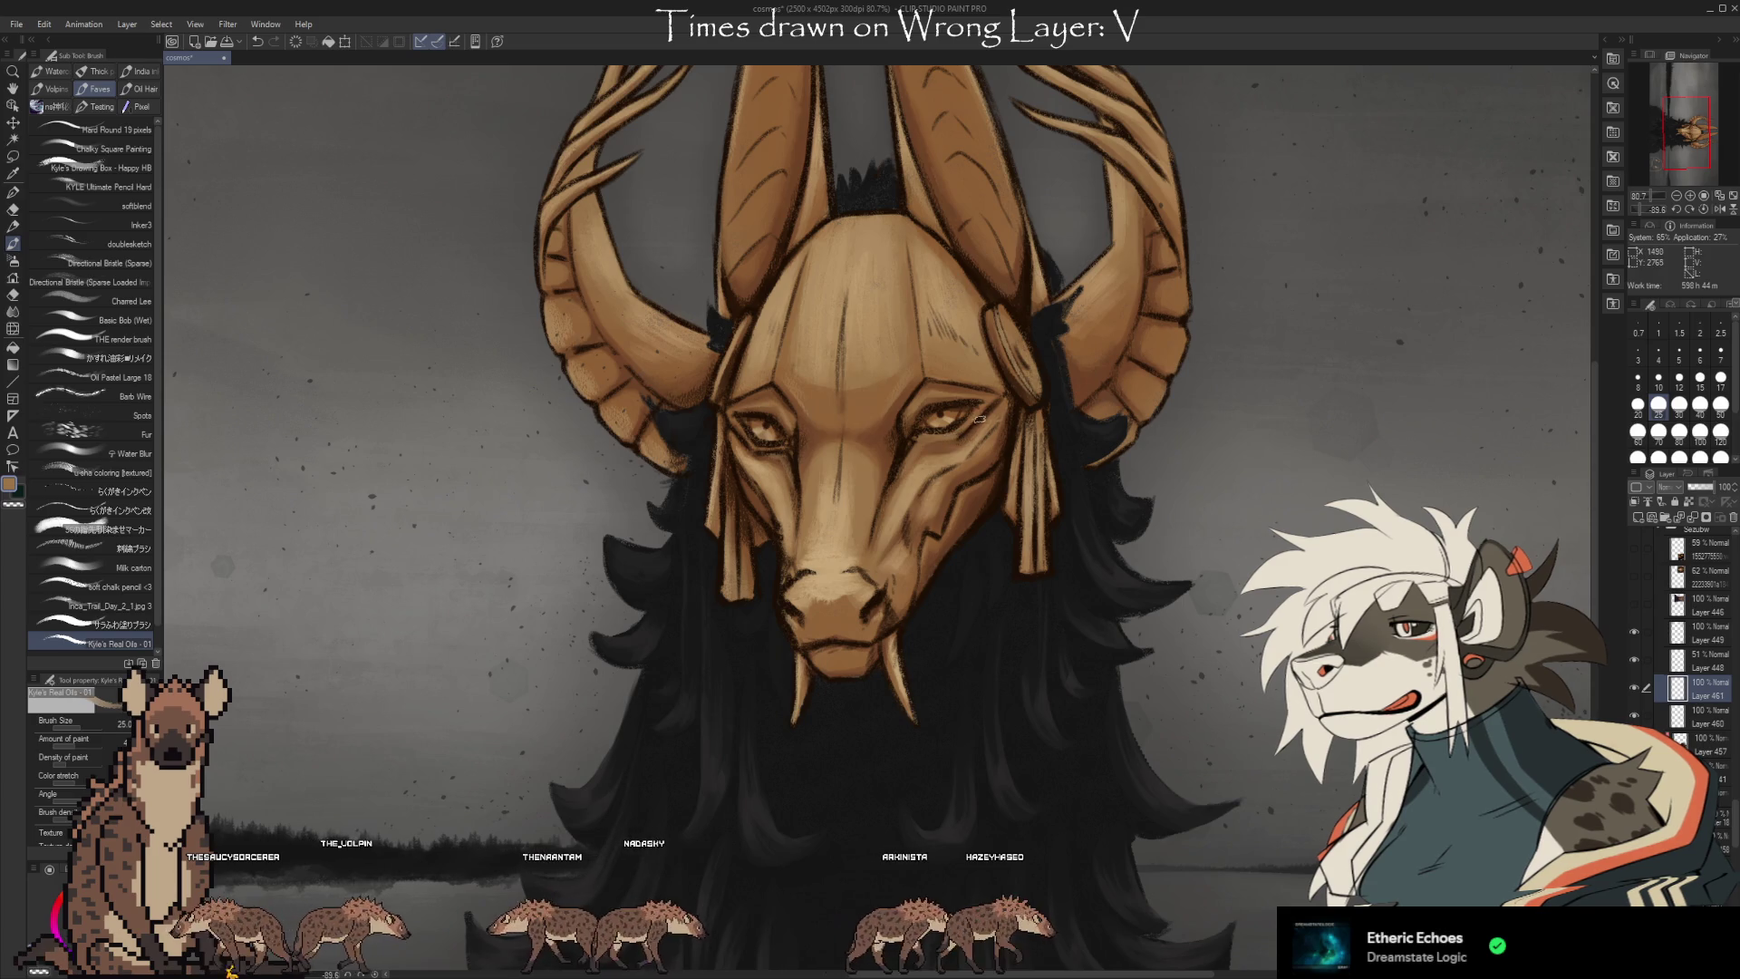
Sample tans from the face and paint shading and dark crack lines across the cheek and muzzle.
key("alt")
left_click(946, 458, "alt")
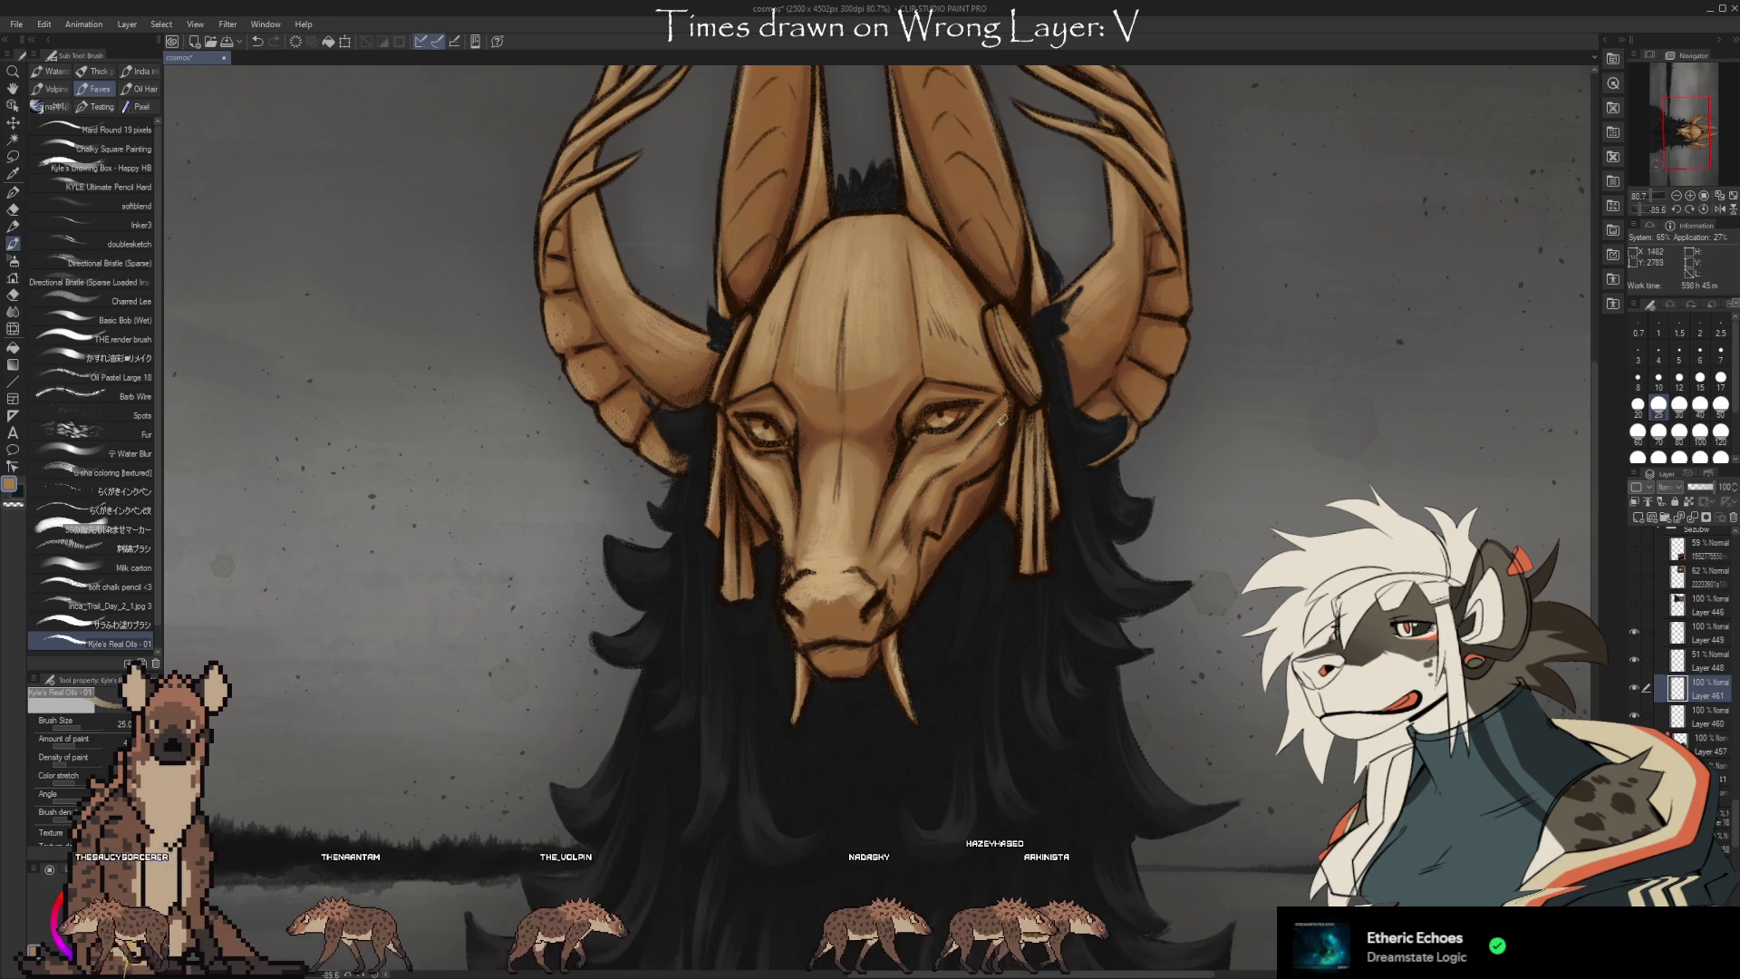
left_click(911, 394, "alt")
left_click(914, 405, "alt")
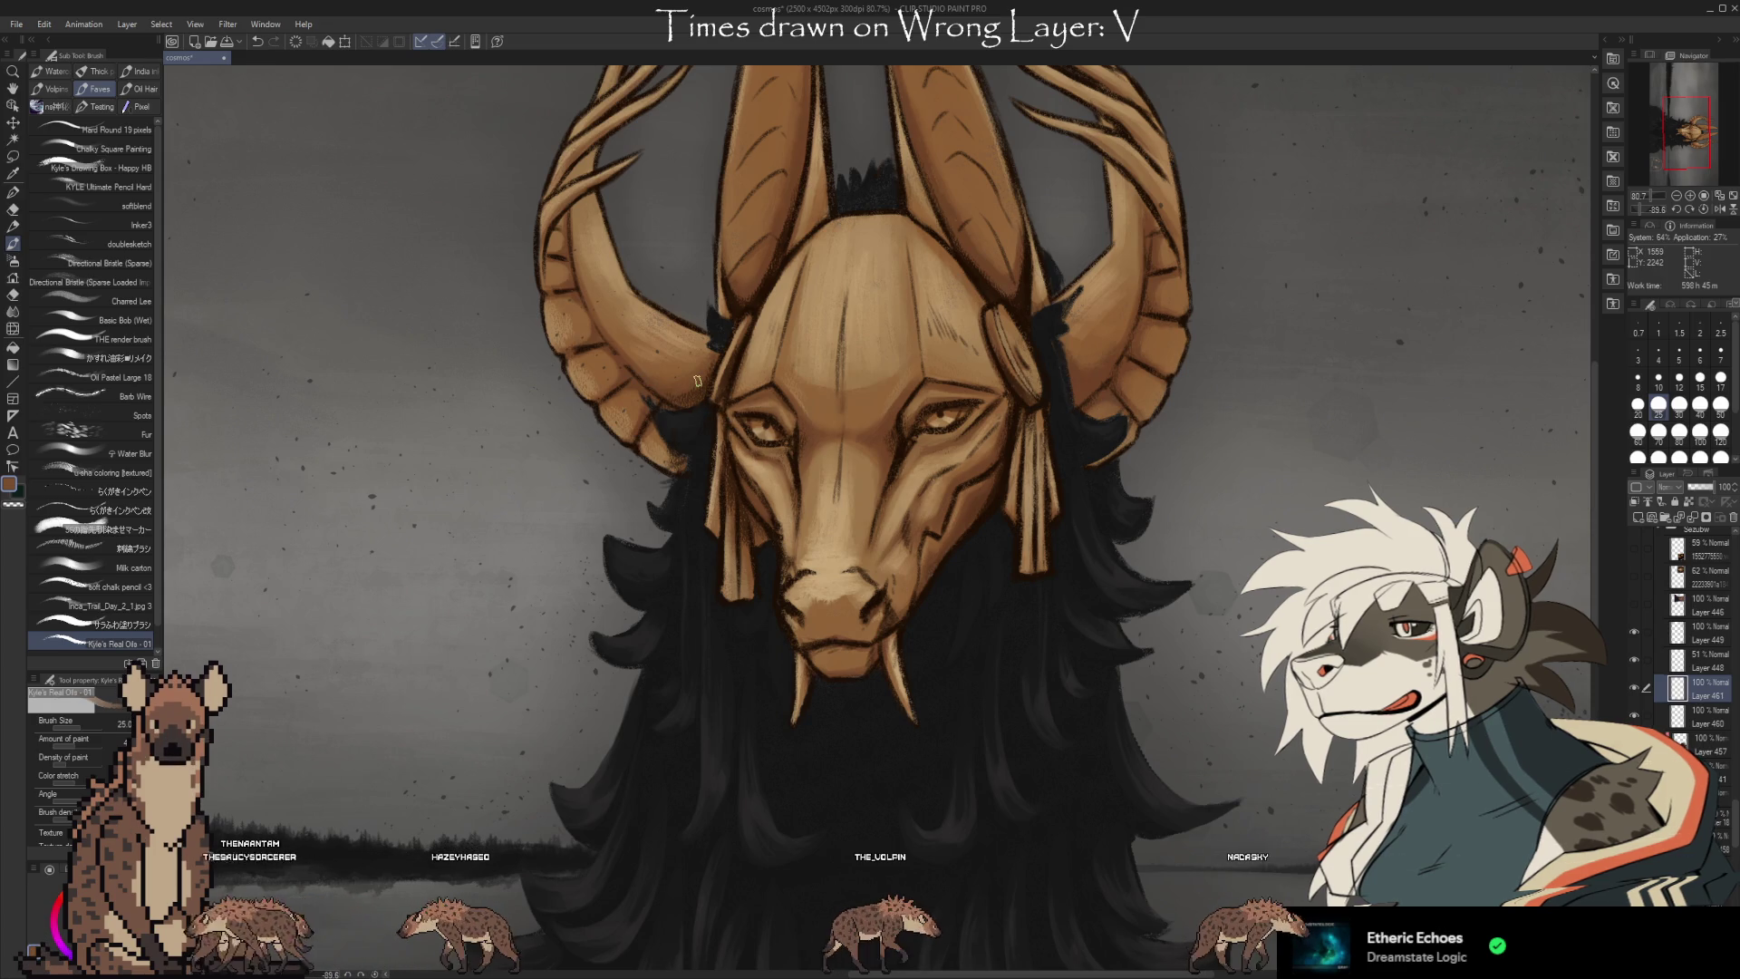
left_click(990, 408, "alt")
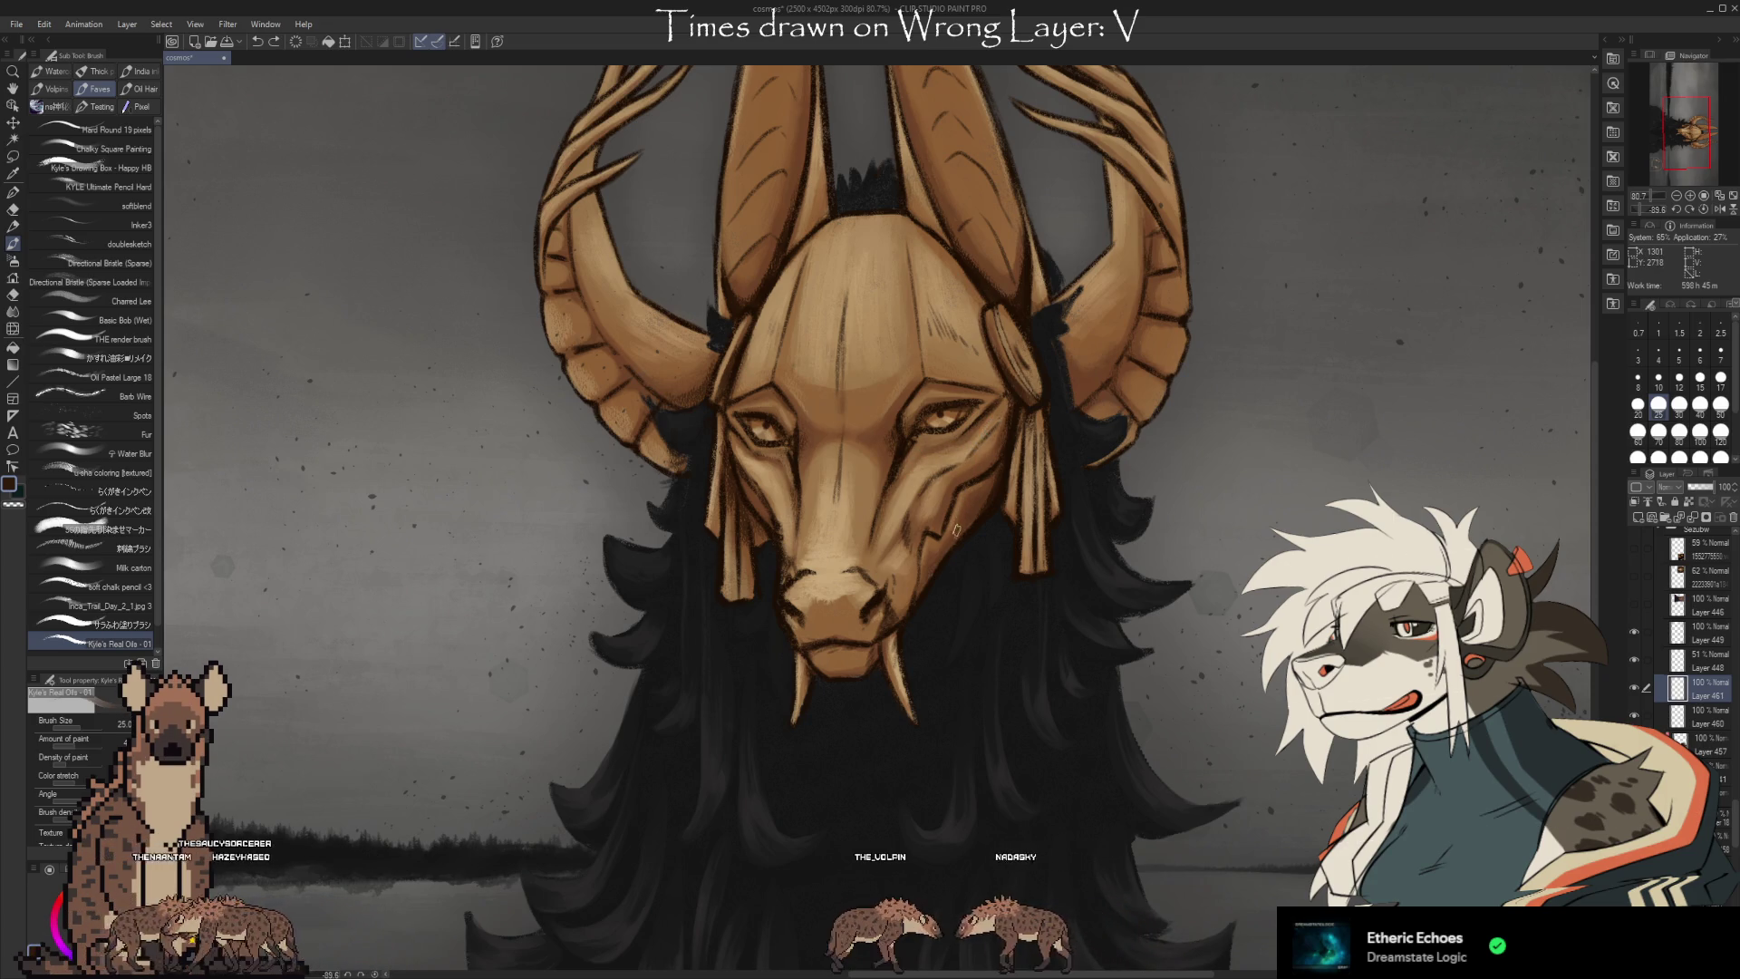
key("i")
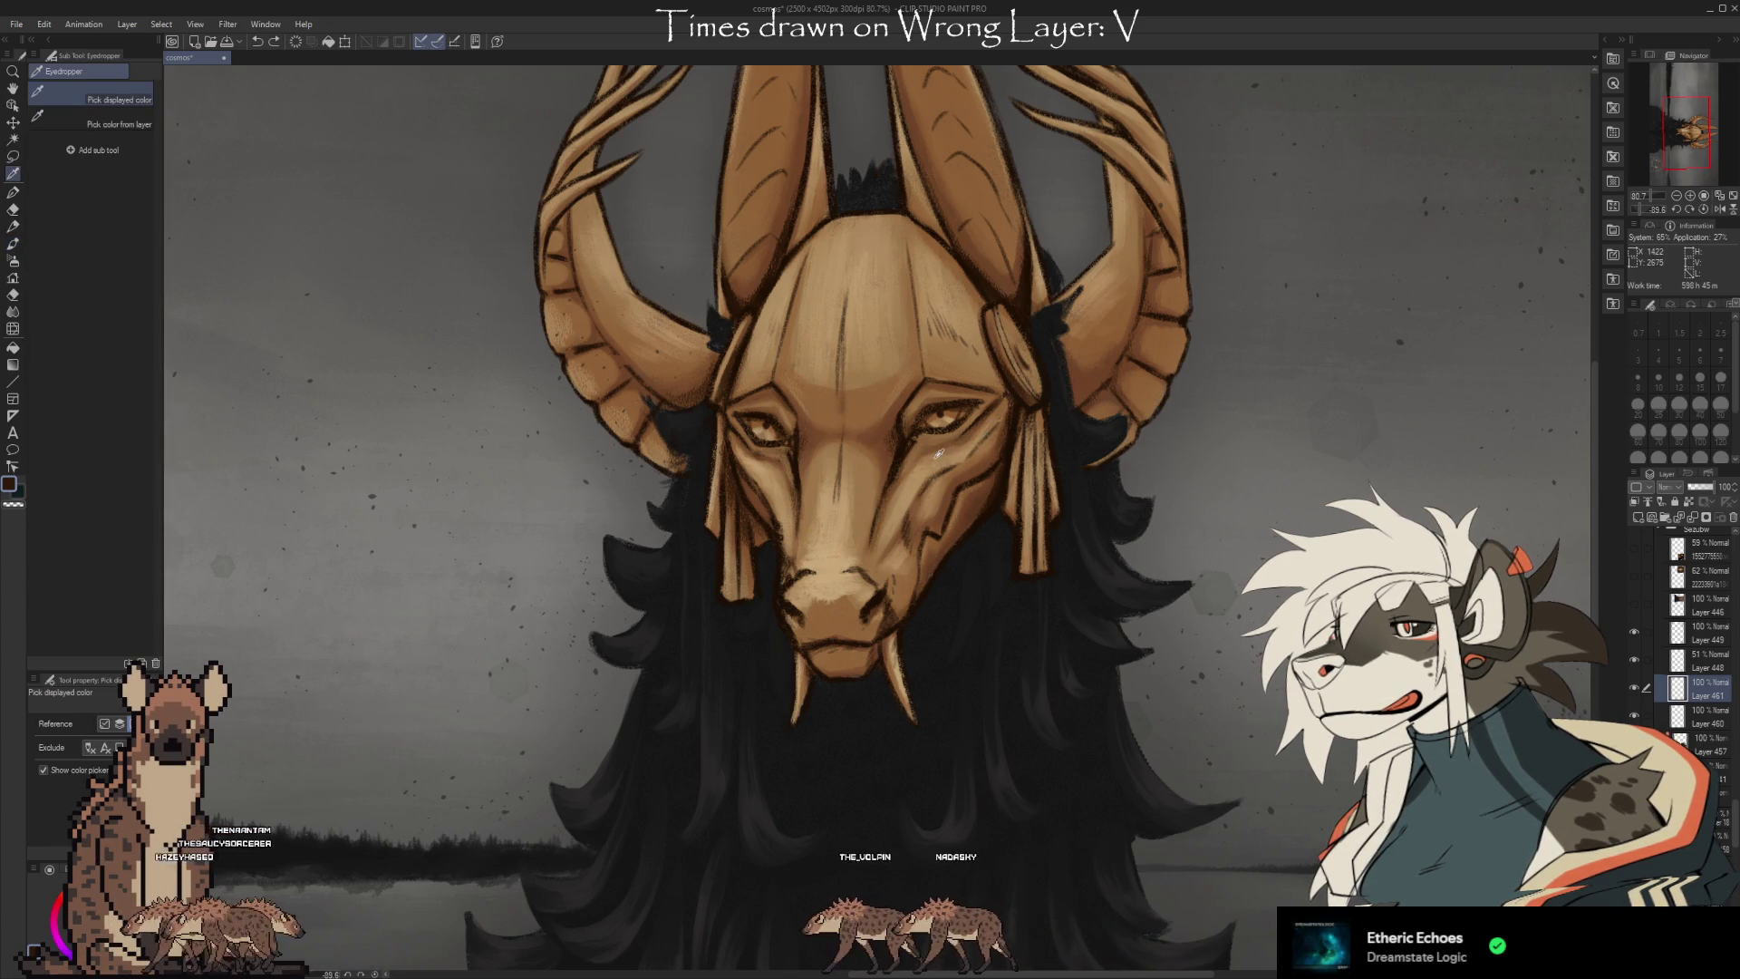
left_click(939, 453)
key("b")
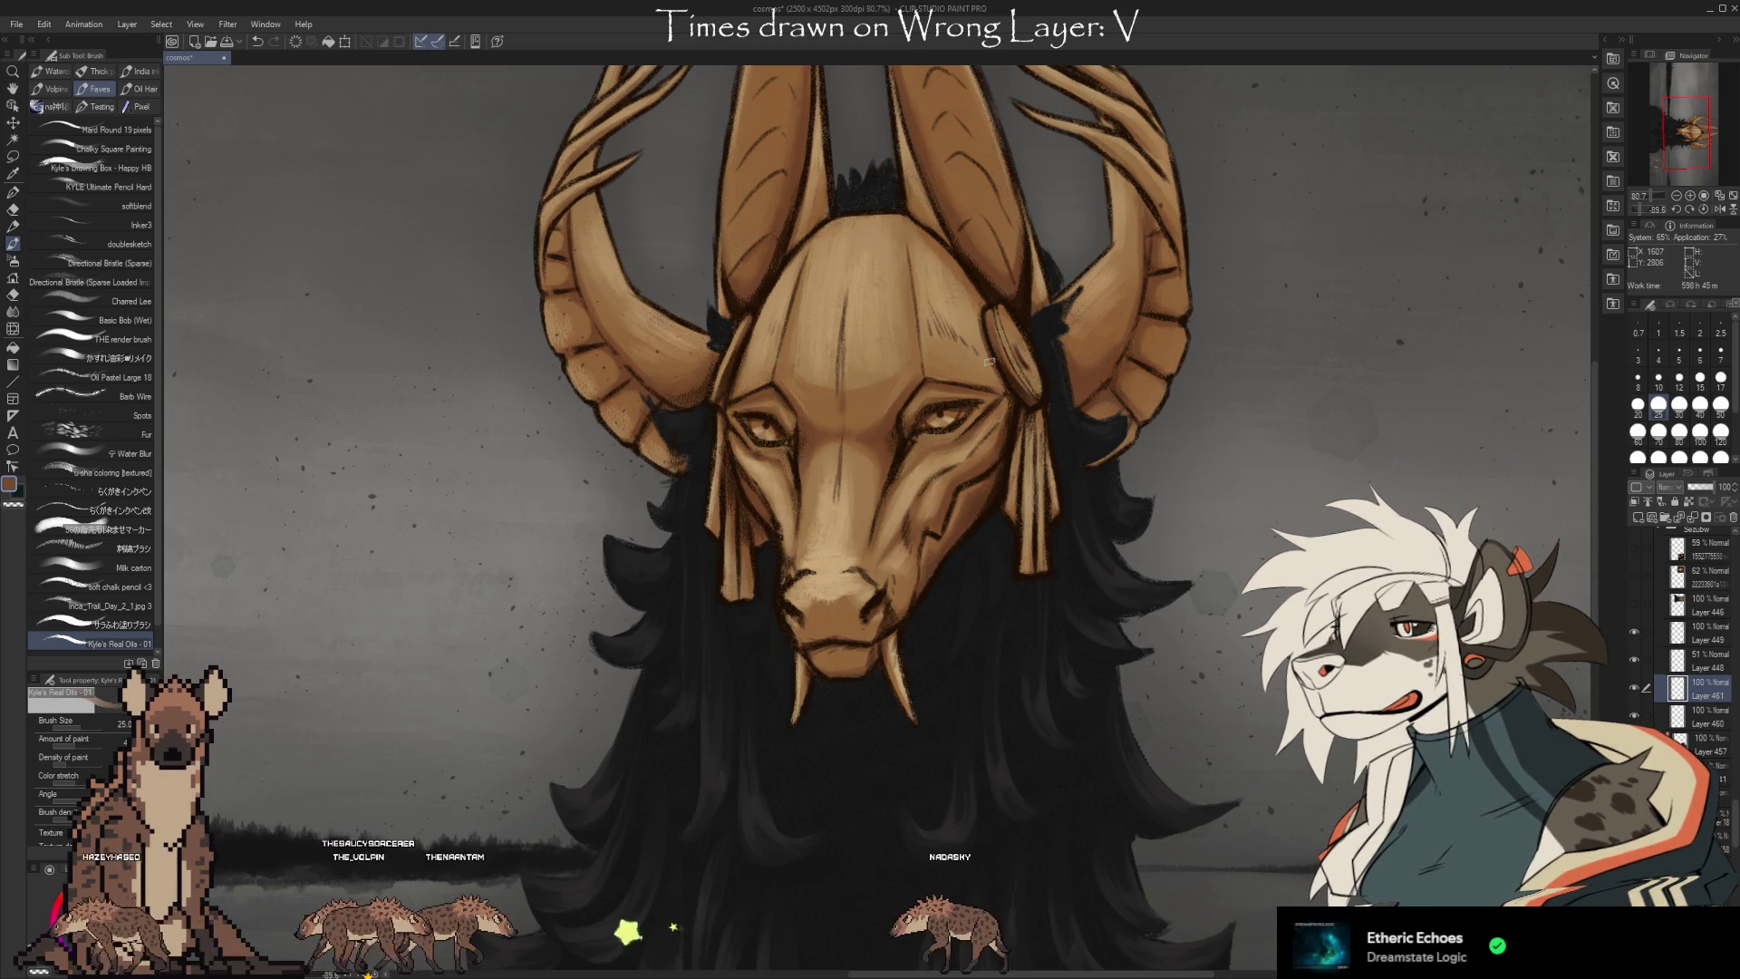
key("i")
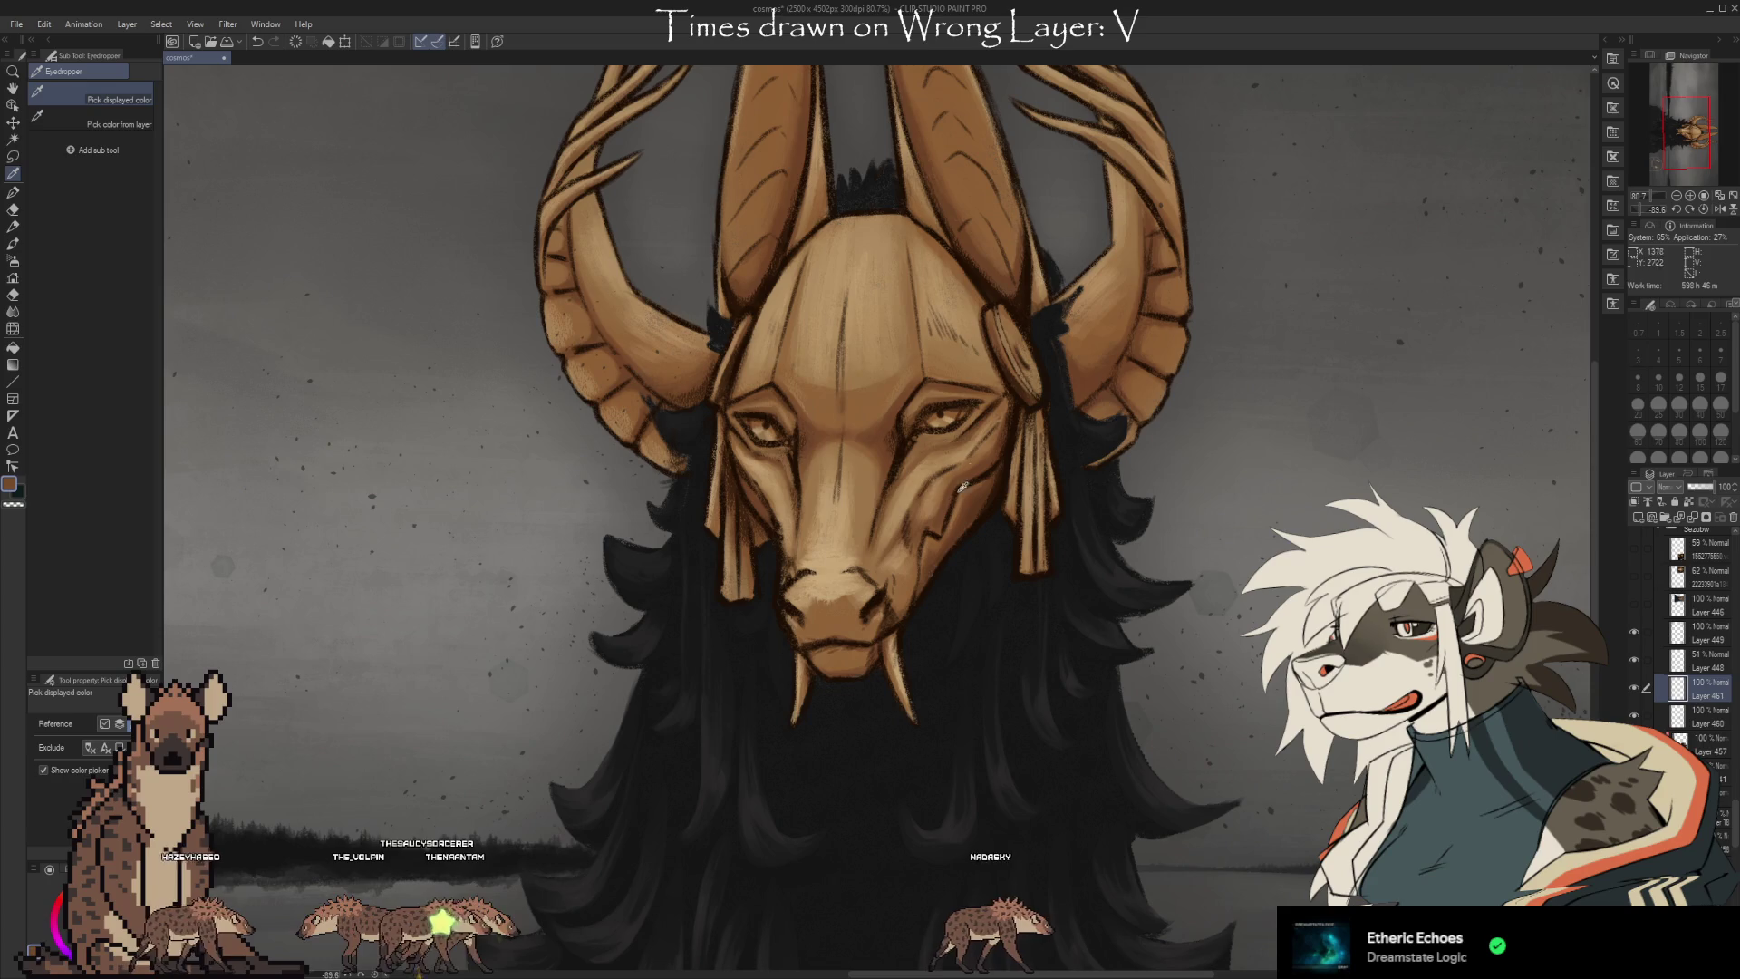
left_click(776, 460)
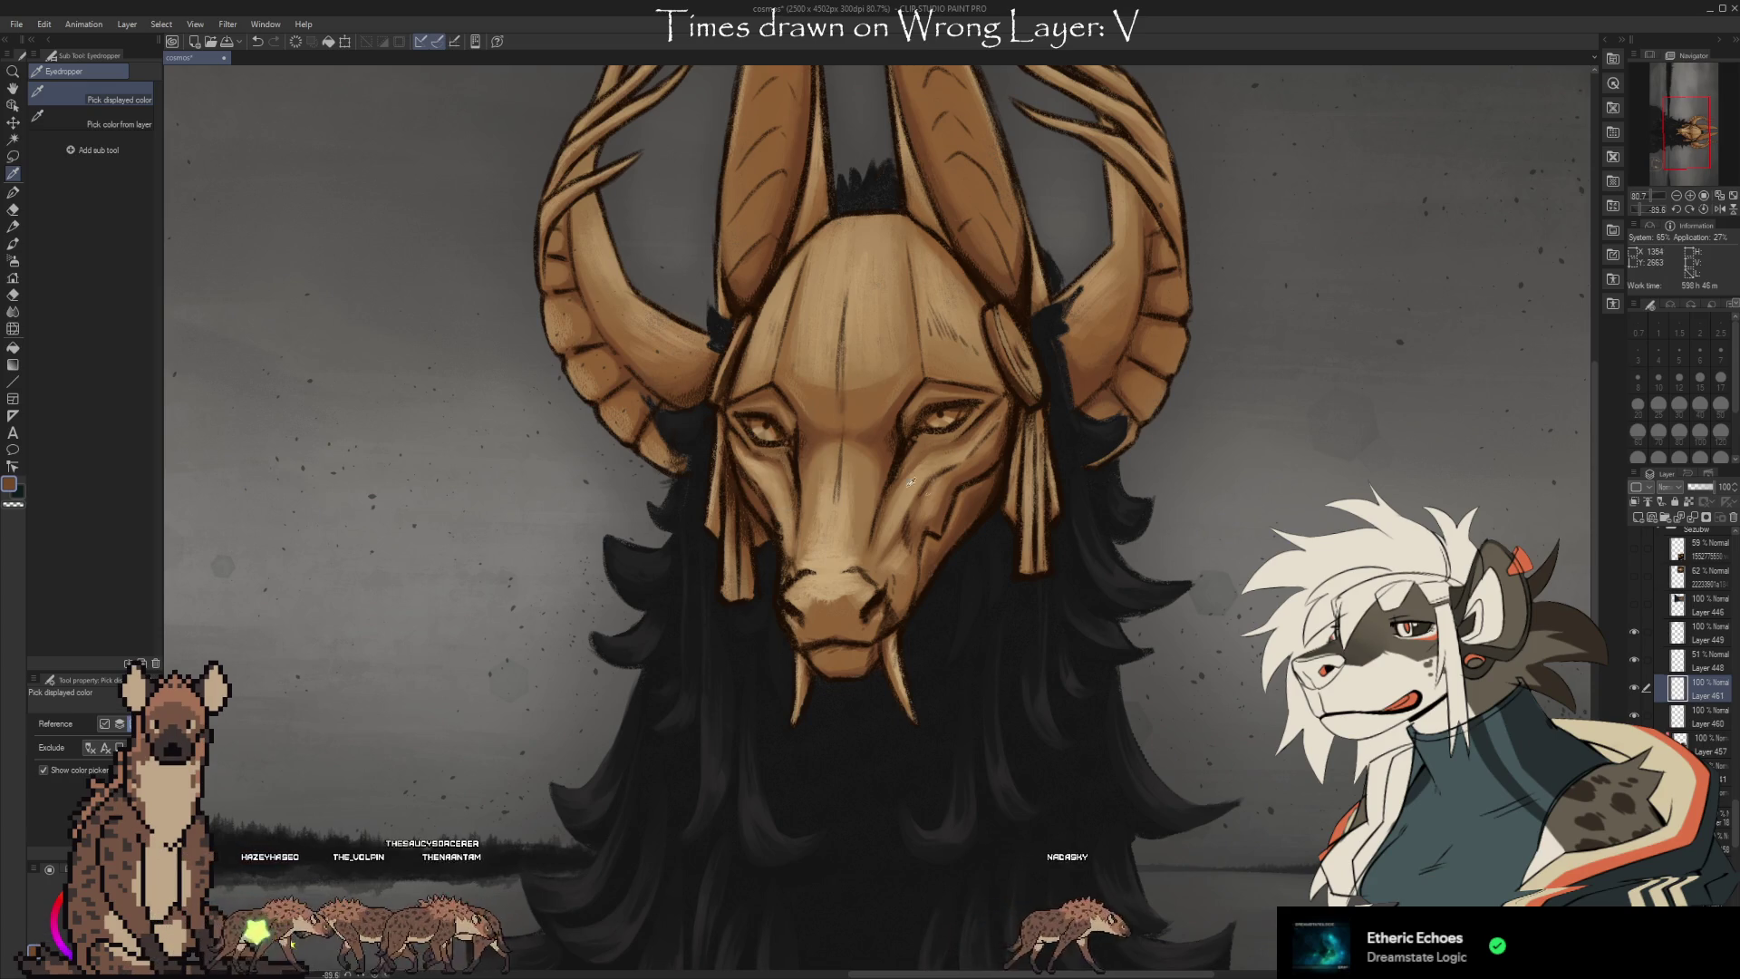
key("b")
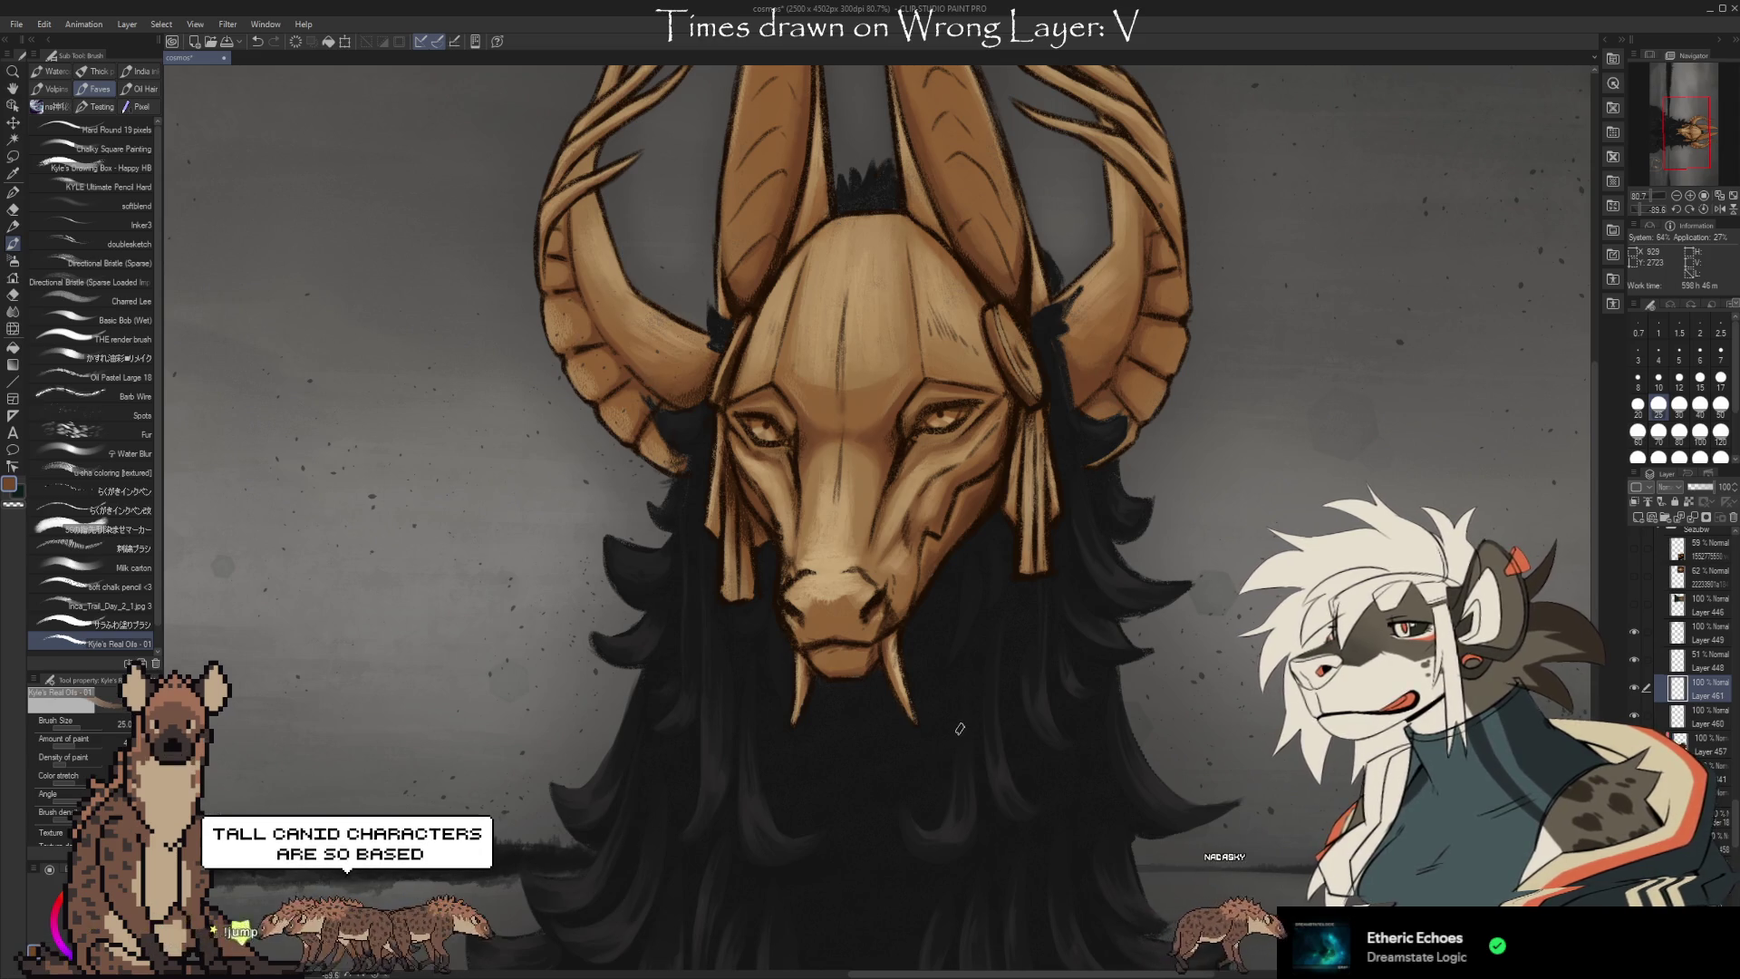
Readjust the zoom and switch to the Kneaded eraser to tidy the mask painting.
scroll(959, 732, "down", 4)
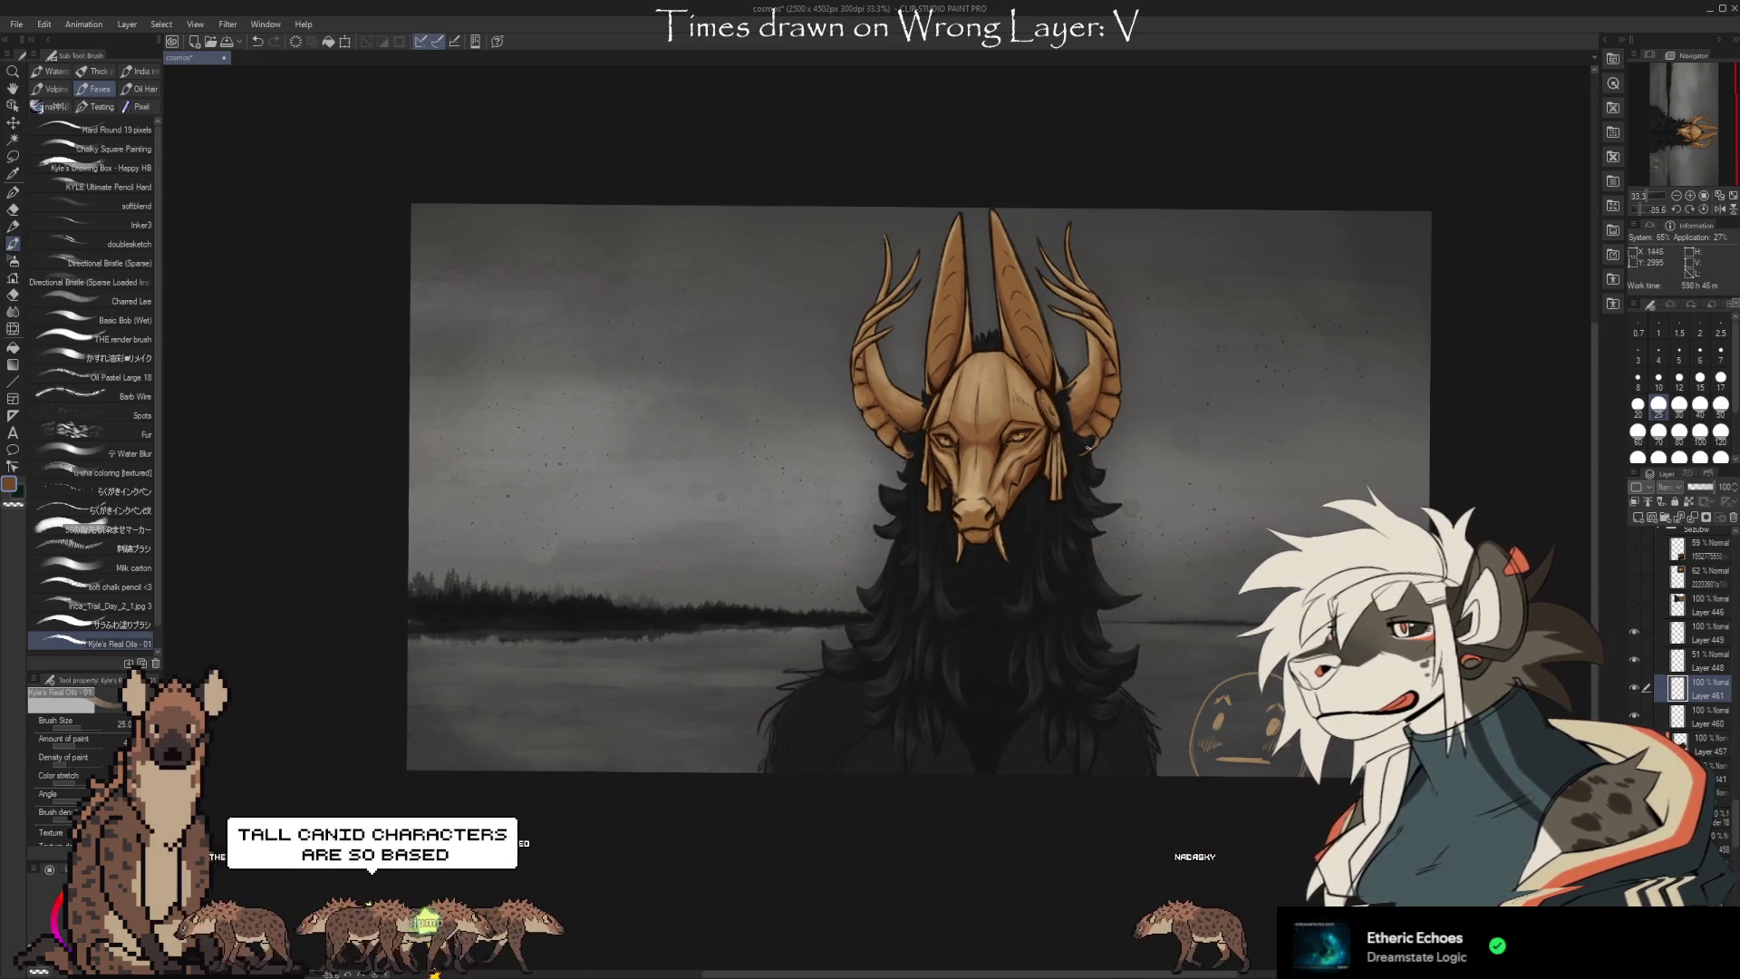
scroll(1059, 432, "up", 3)
key("e")
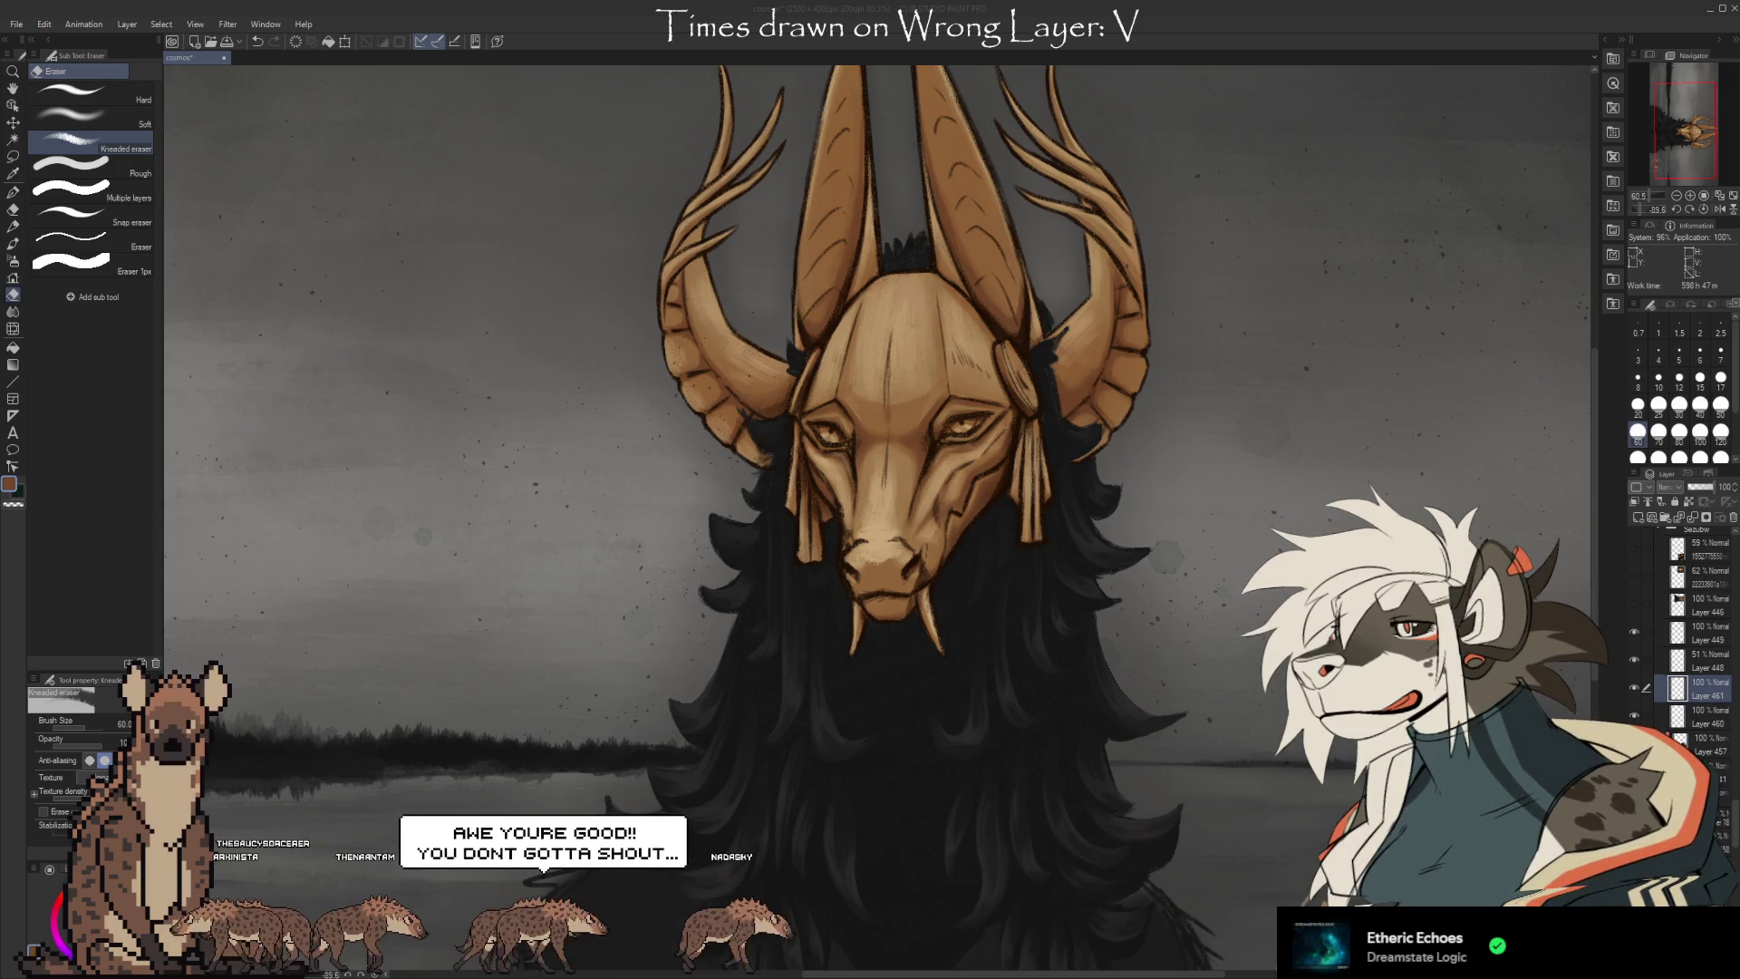
key("v")
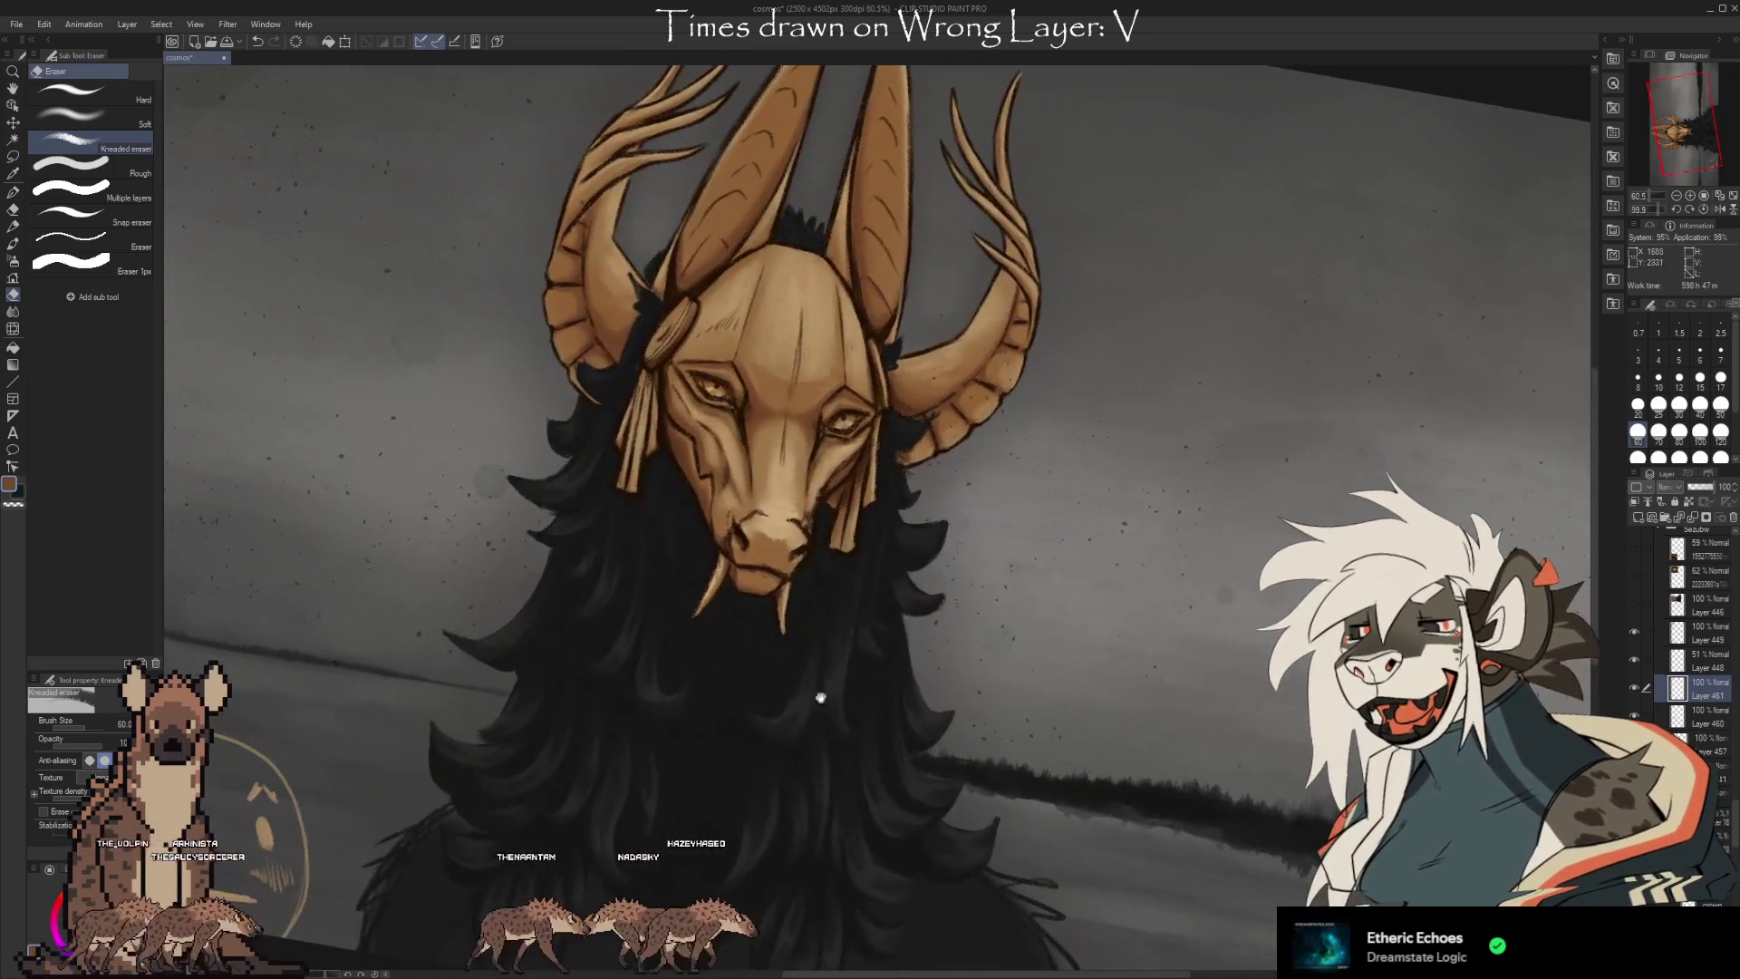
left_click_drag(609, 566, 1042, 816)
scroll(1042, 816, "up", 5)
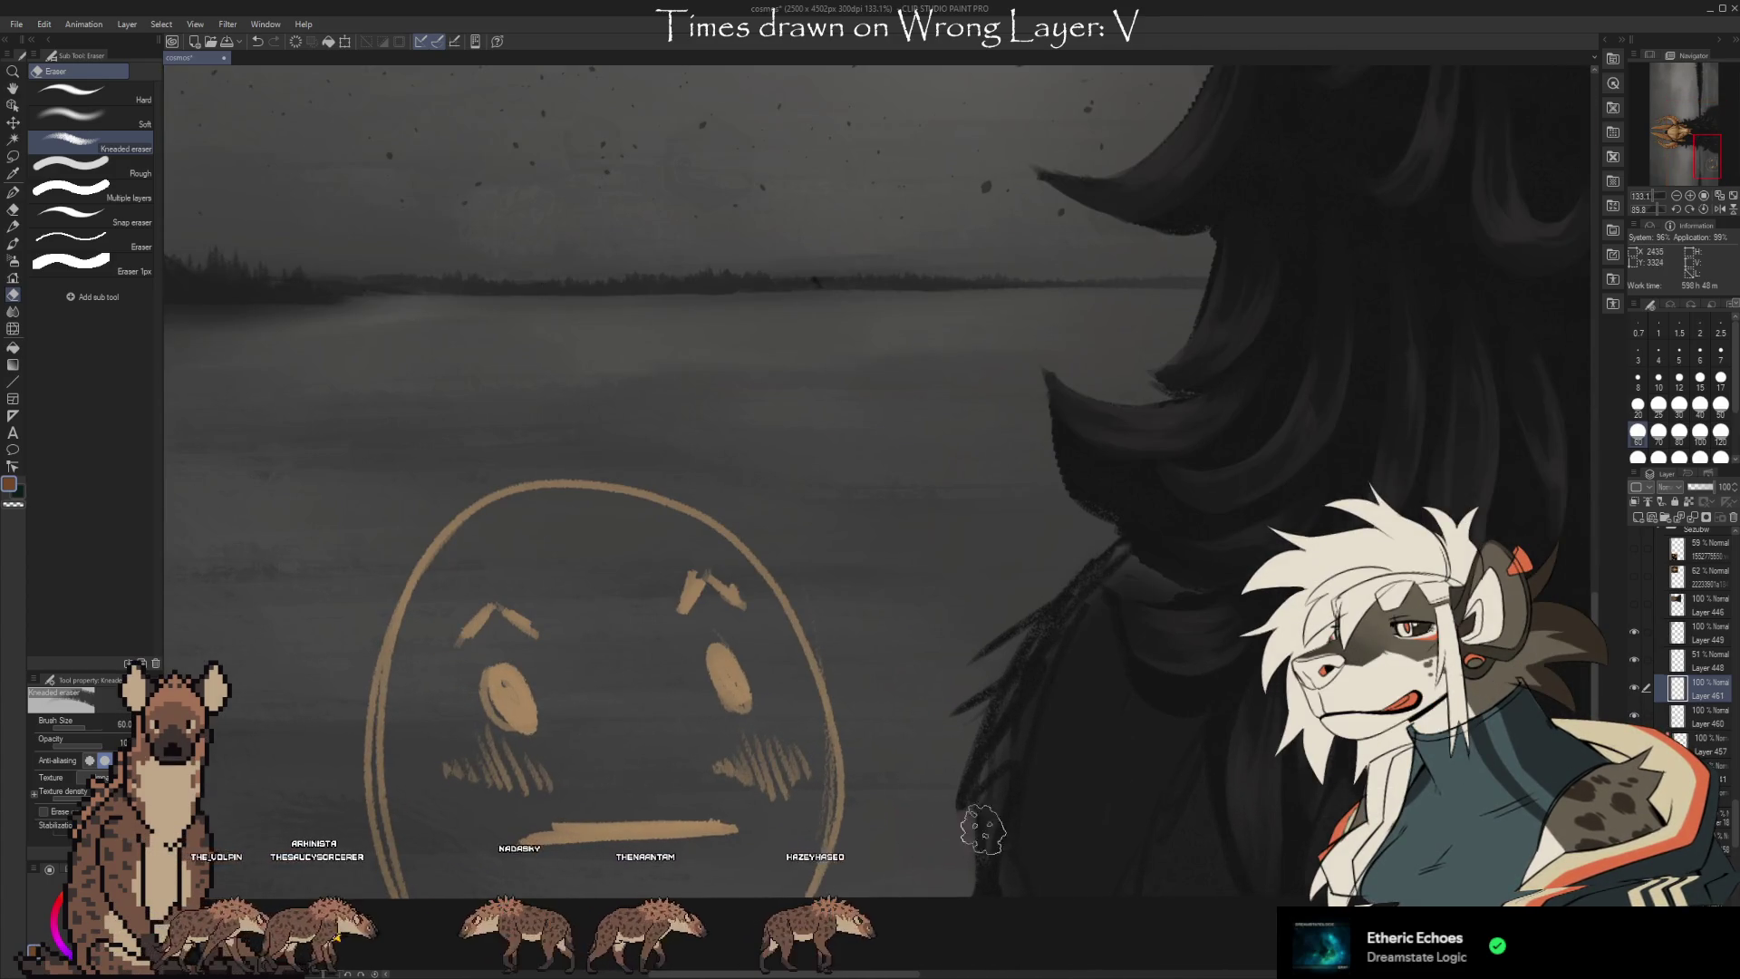
scroll(1133, 743, "down", 4)
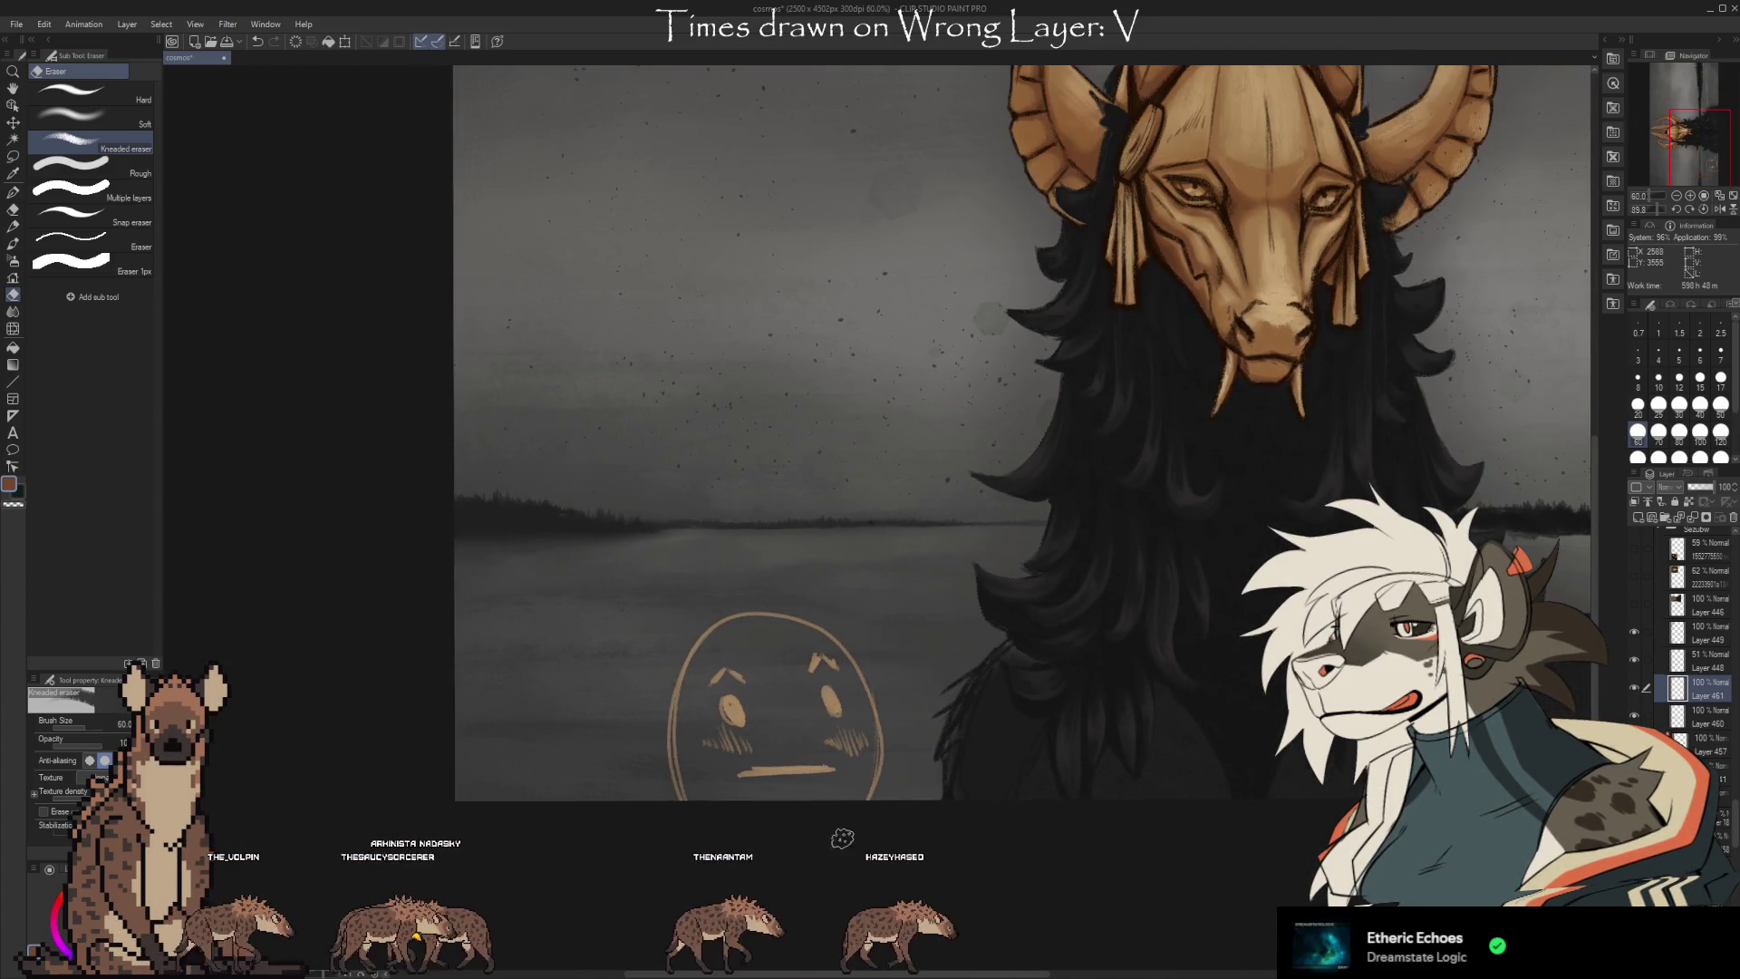
mouse_move(1132, 637)
left_mouse_down()
mouse_move(1037, 622)
mouse_move(967, 543)
mouse_move(968, 497)
left_mouse_up()
scroll(969, 496, "up", 3)
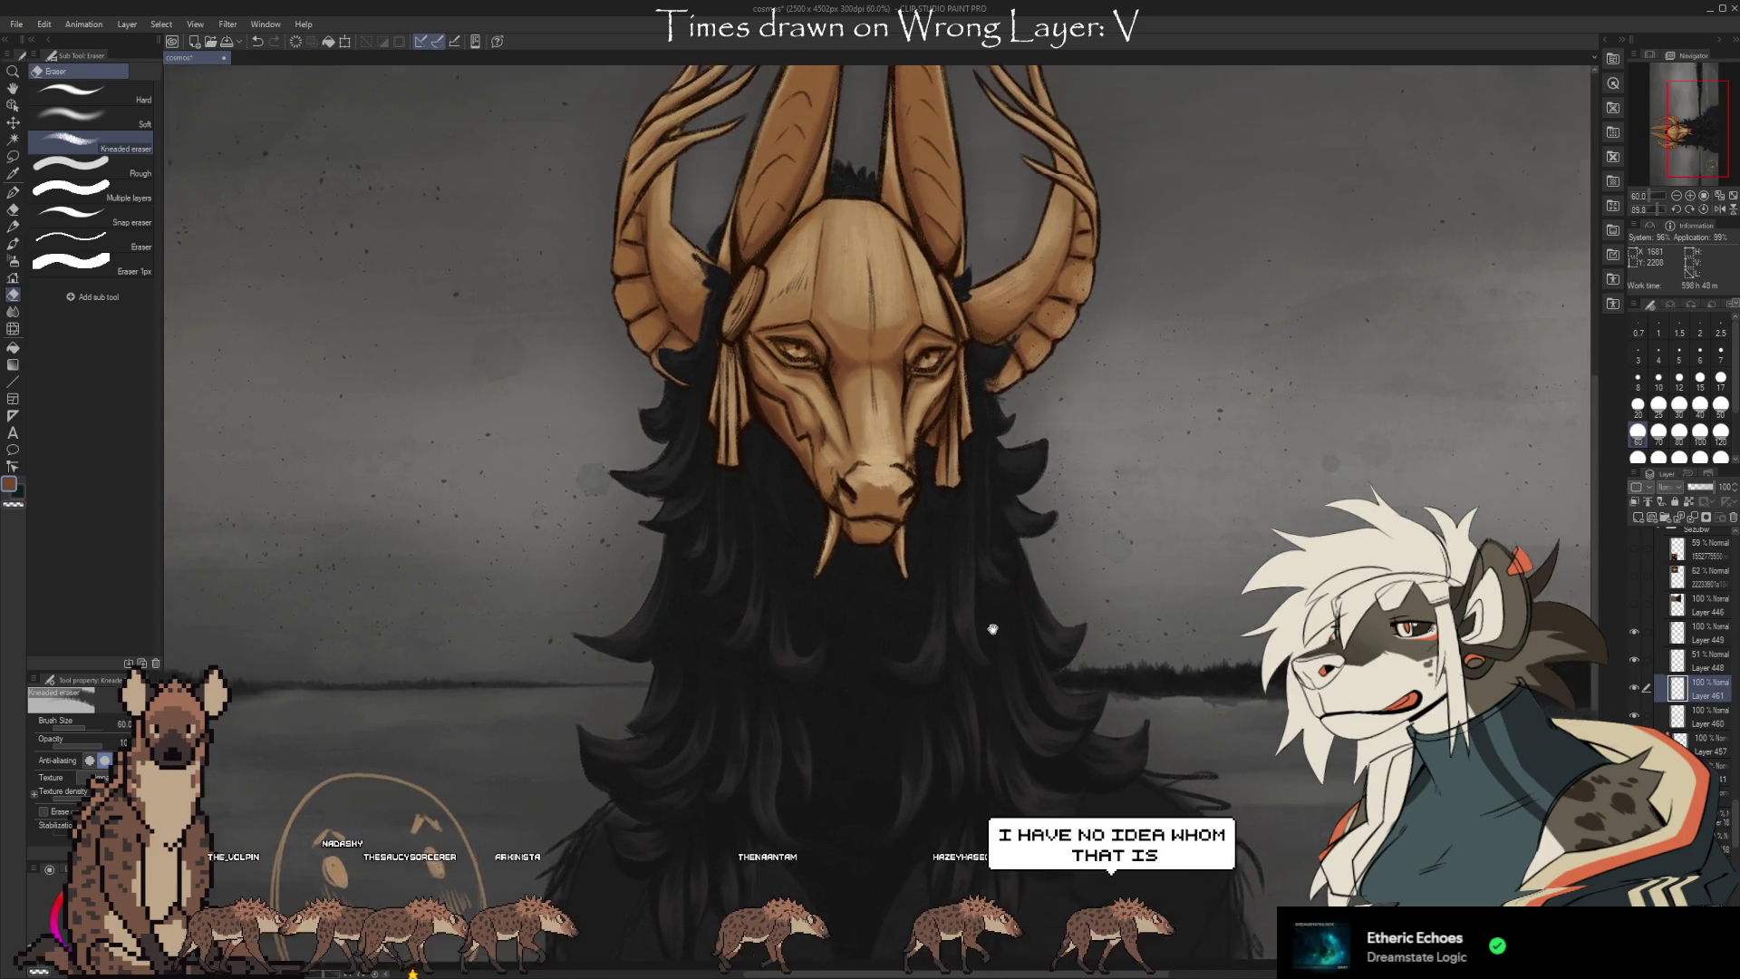
scroll(982, 637, "up", 3)
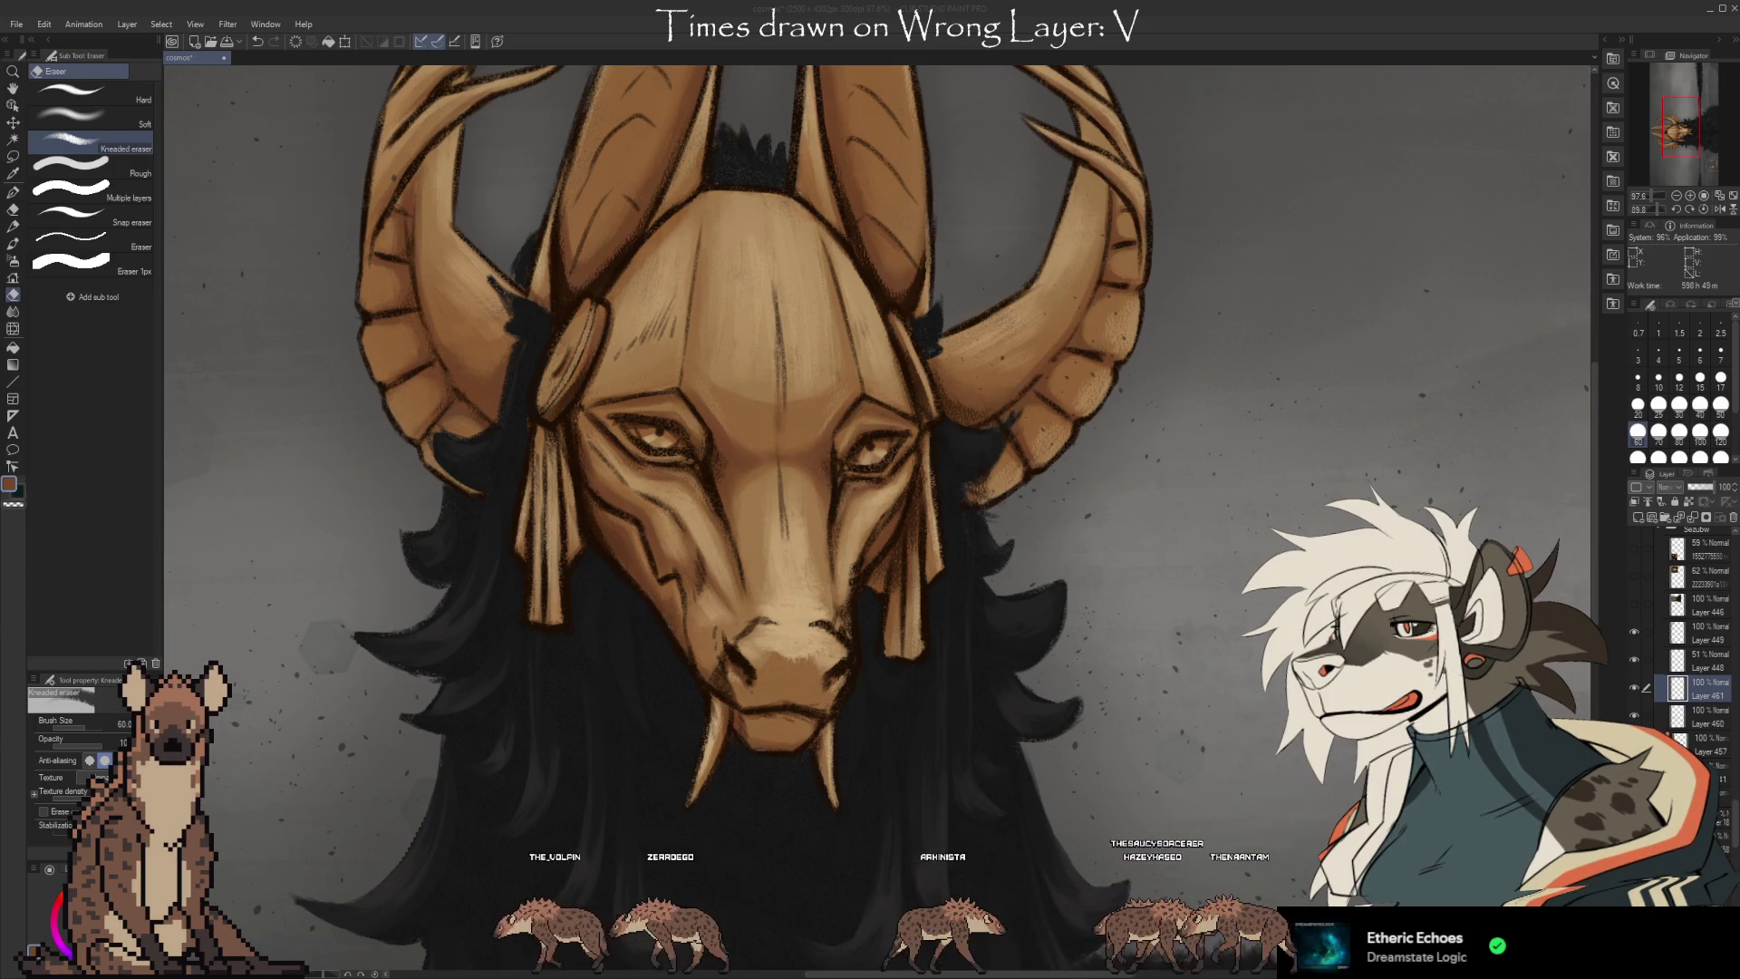
scroll(1082, 951, "down", 3)
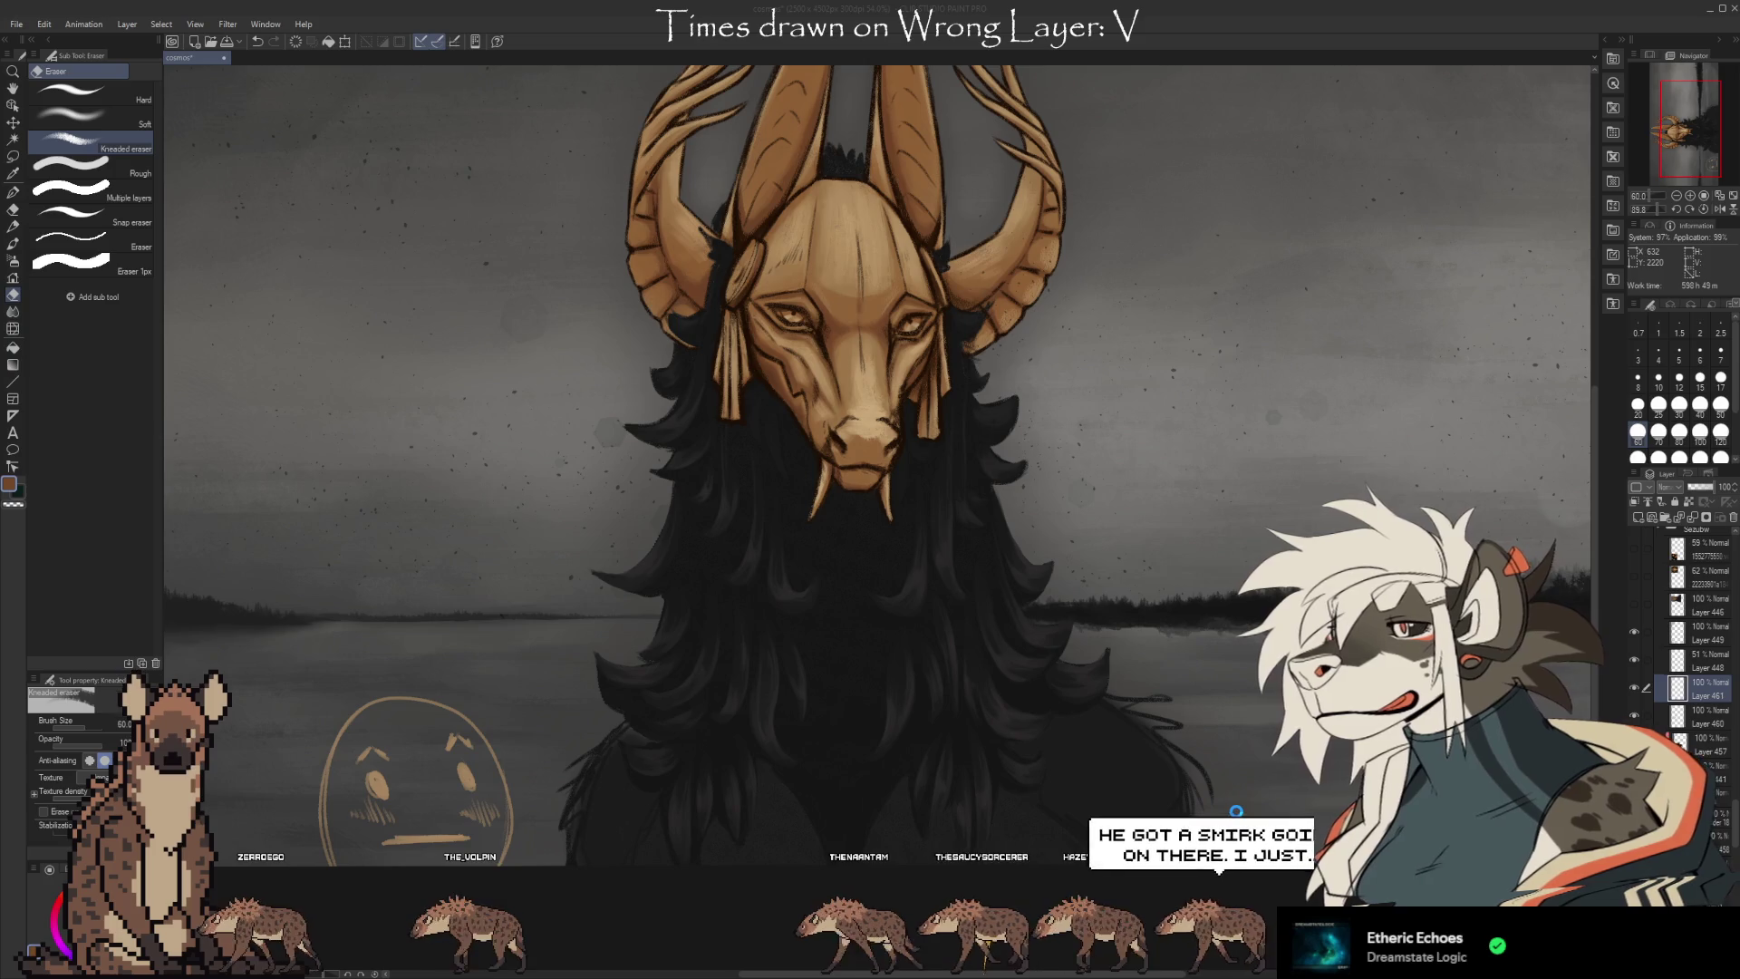
key("ctrl+minus")
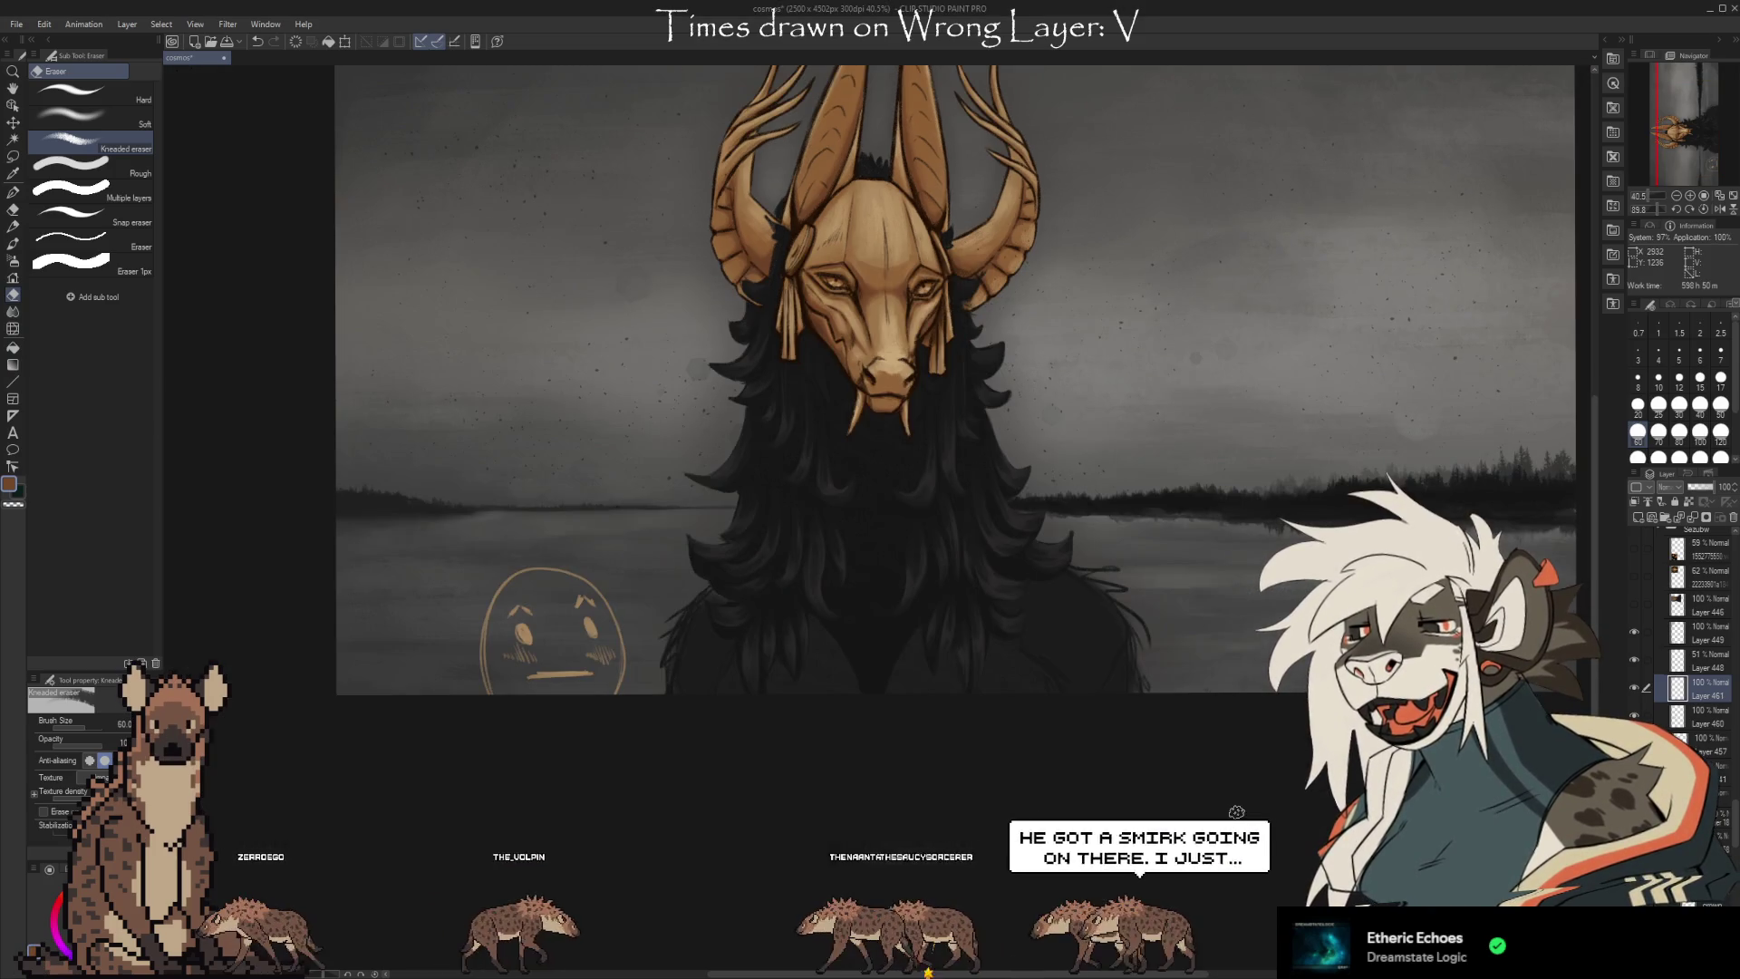
scroll(1236, 811, "up", 5)
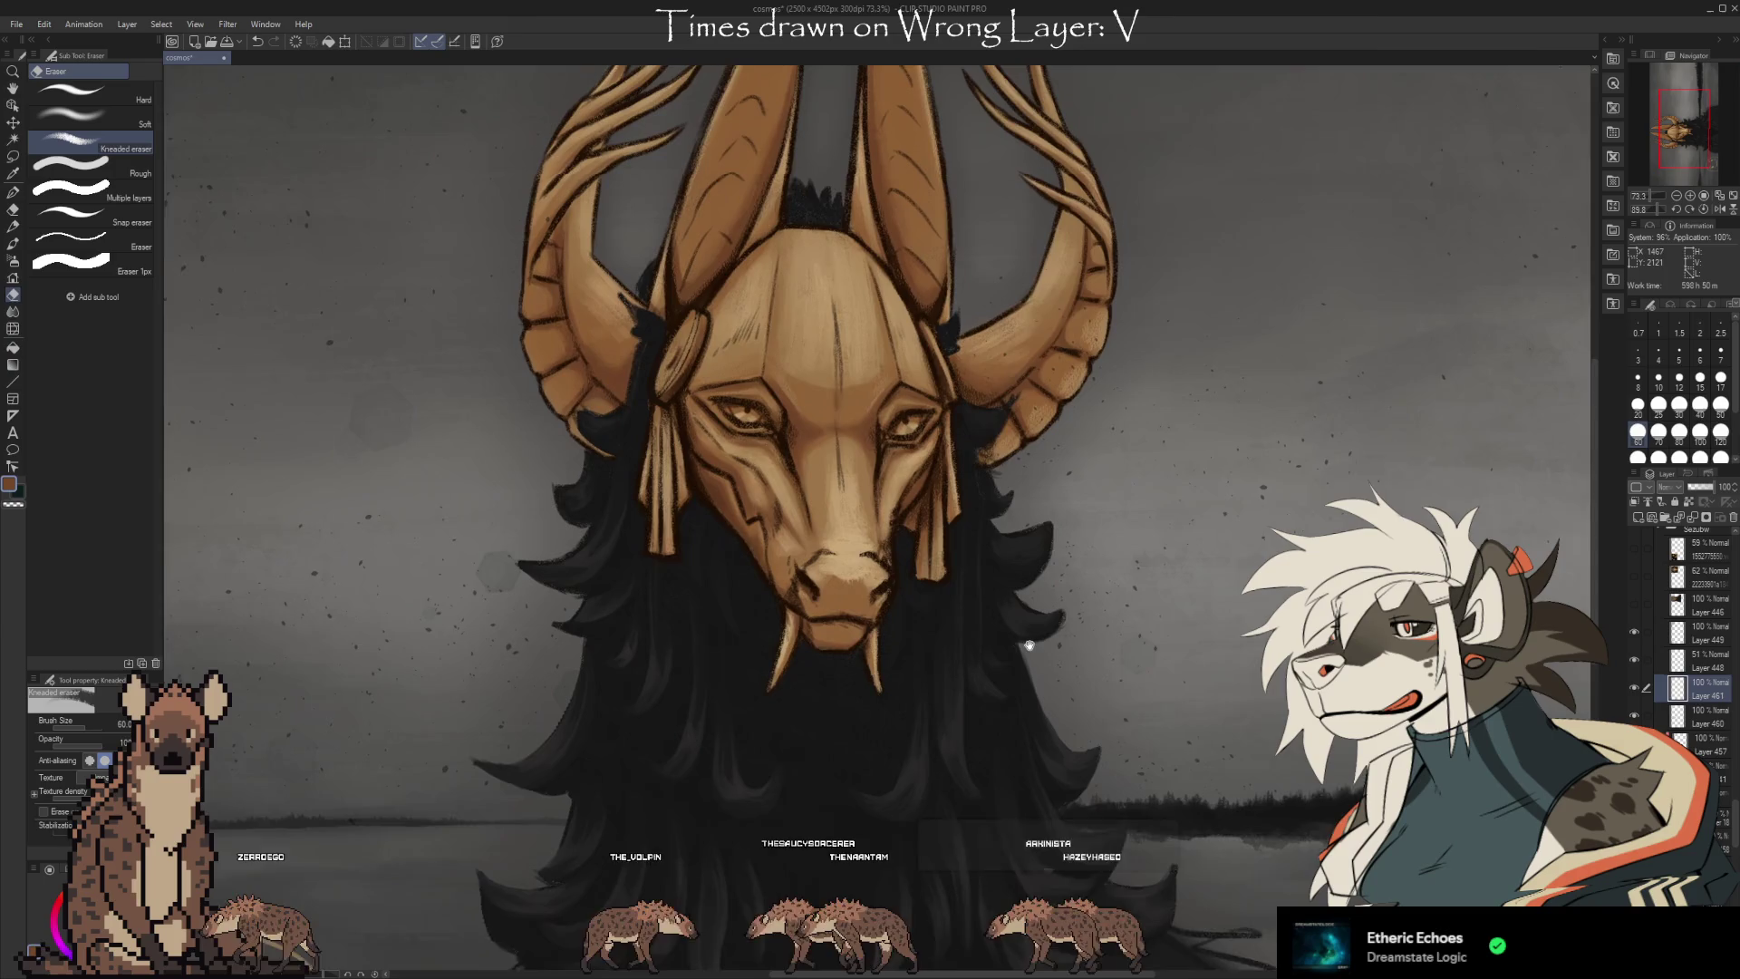
left_click_drag(1029, 645, 1040, 684)
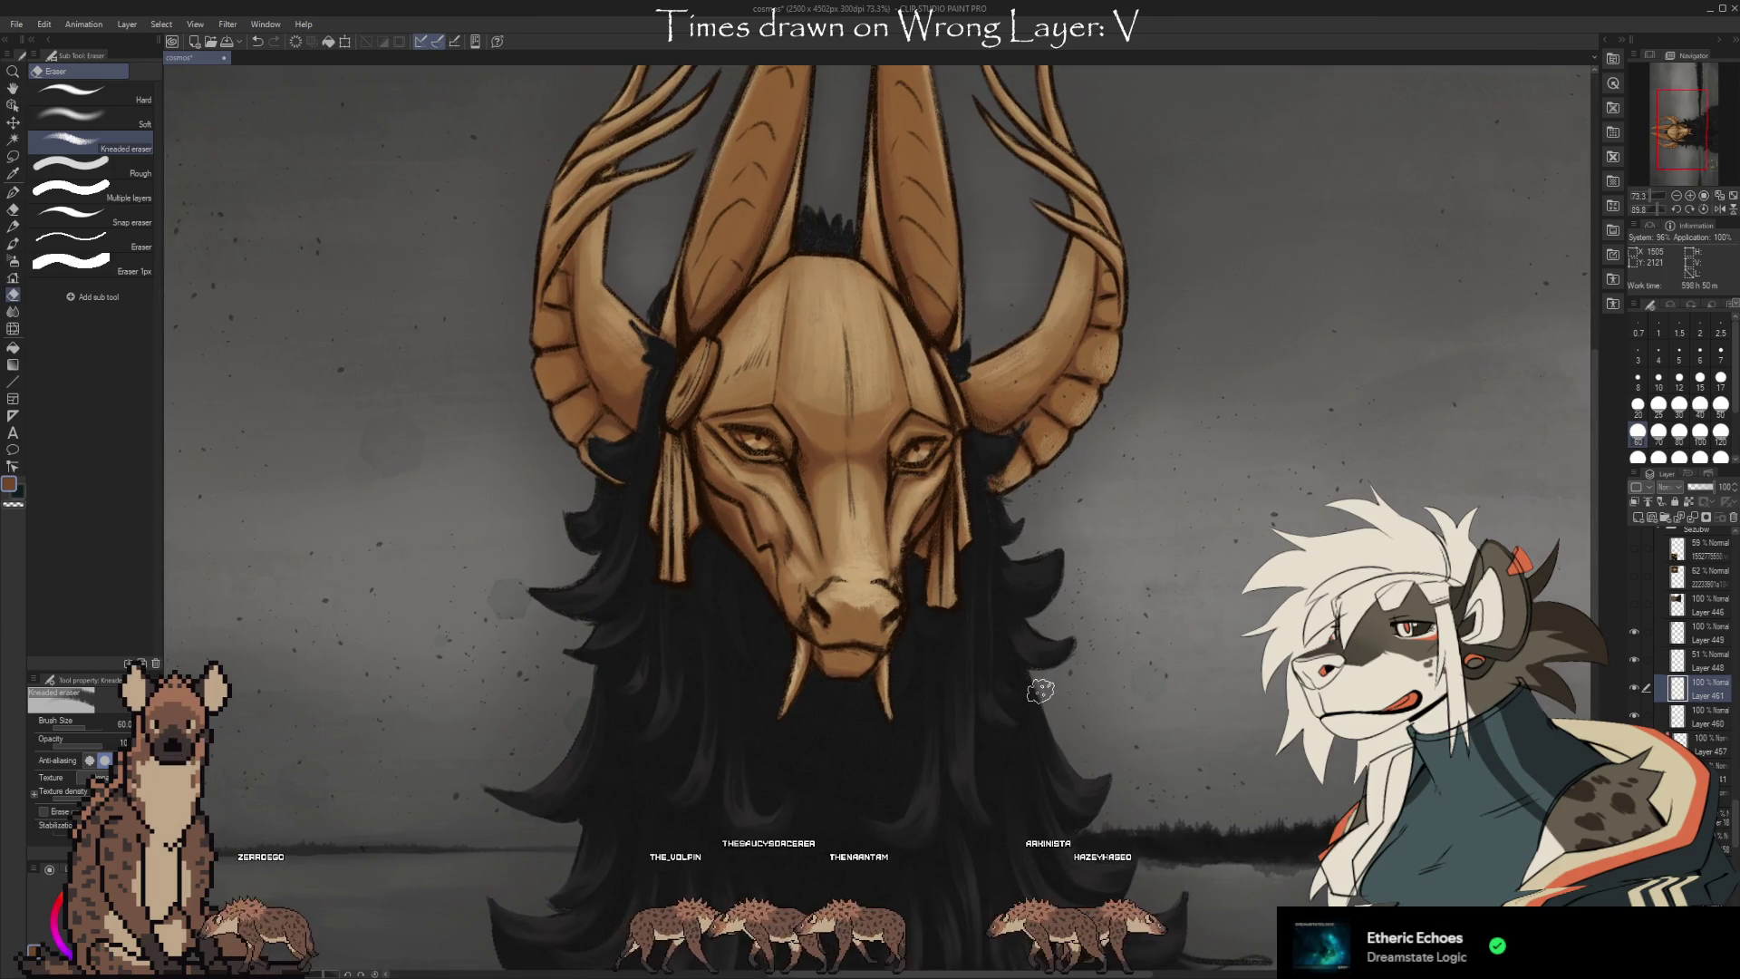